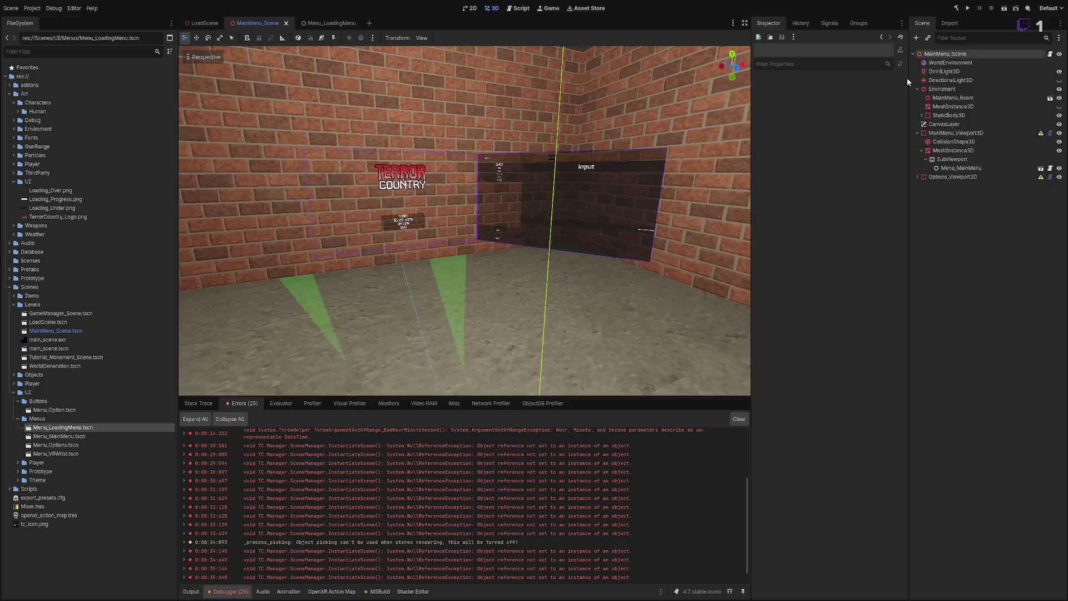
Step: Expand the NullReferenceException stack trace and open SceneManager.cs line 211 in Visual Studio
left_click(184, 490)
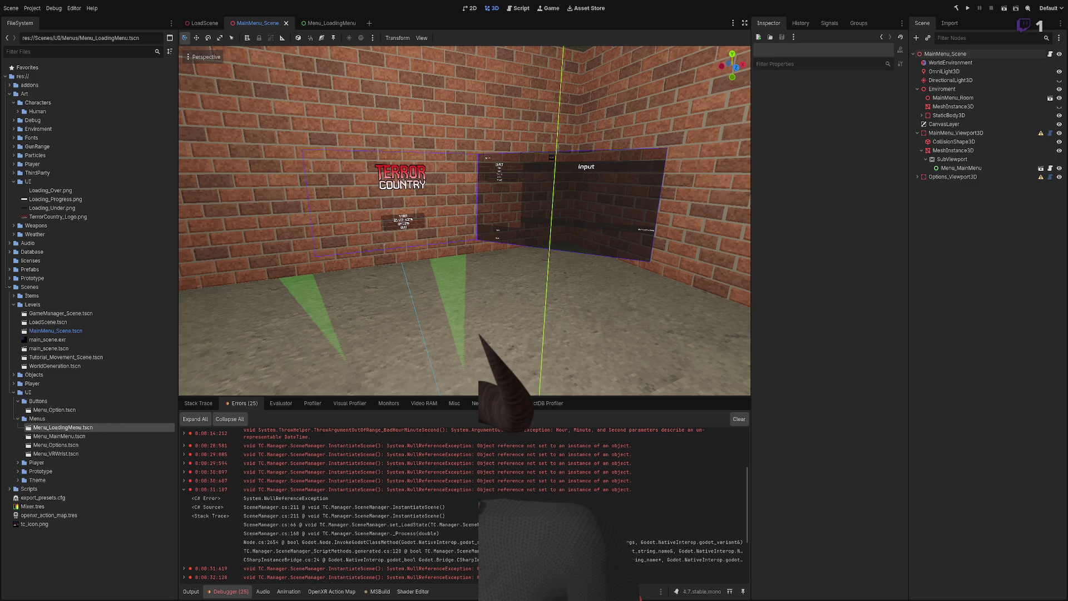
key("alt+Tab")
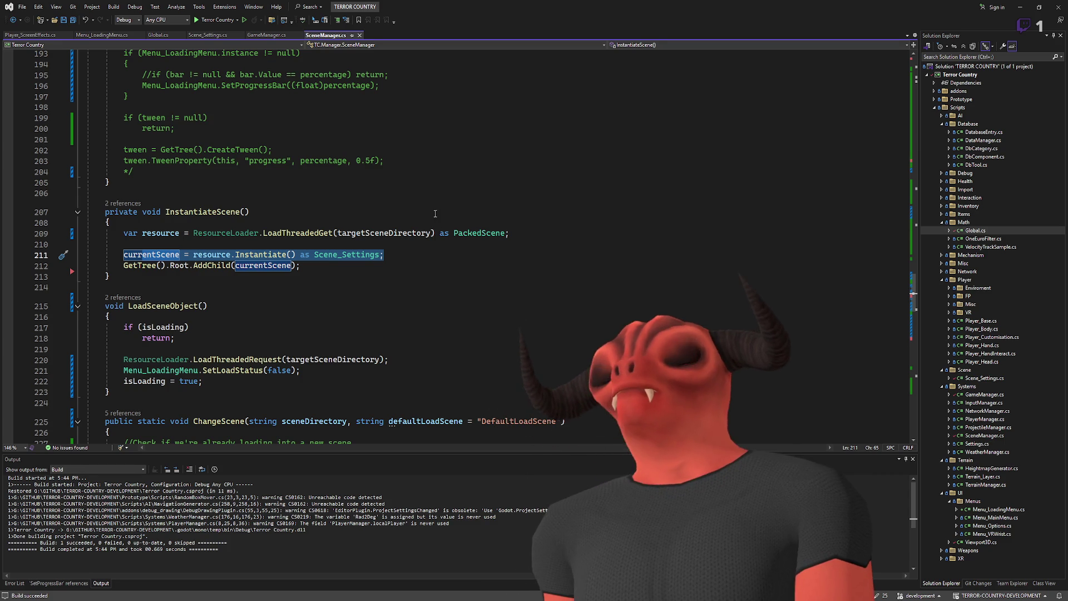
left_click(448, 246)
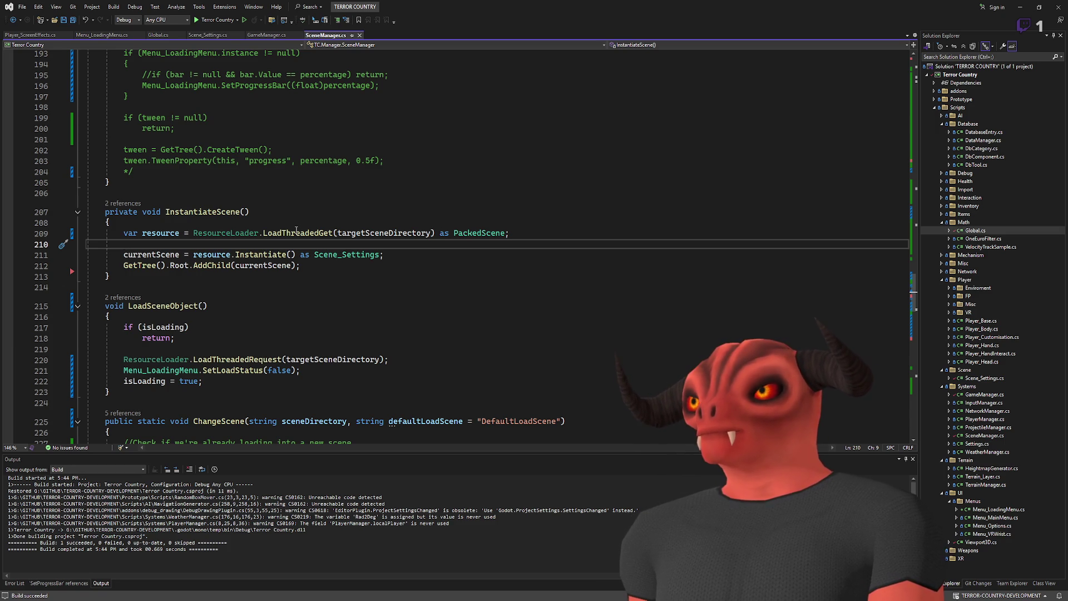
double_click(177, 211)
scroll(419, 246, "up", 20)
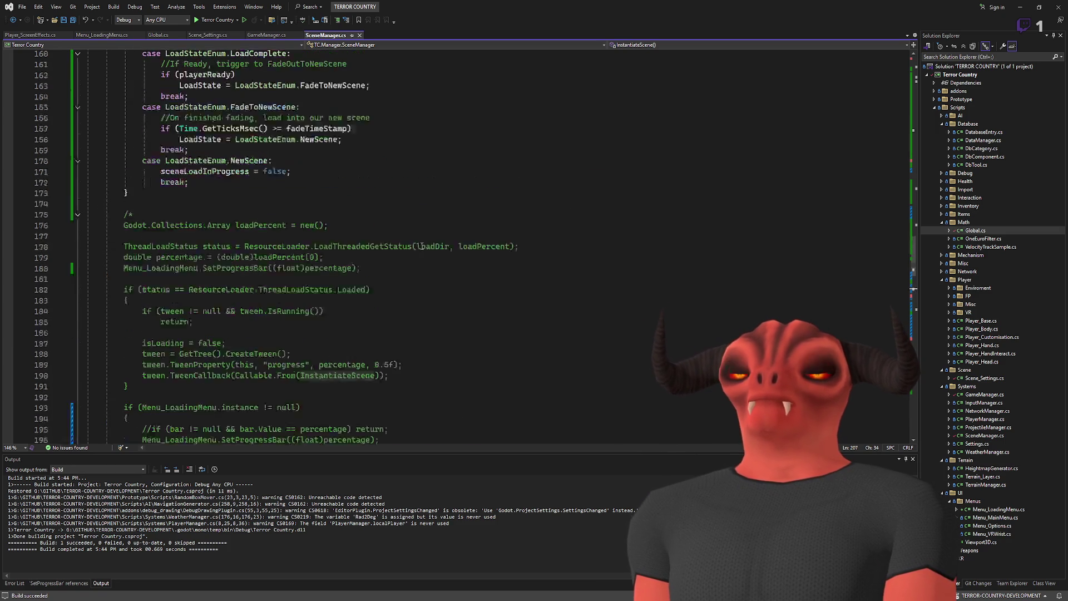
scroll(419, 246, "up", 17)
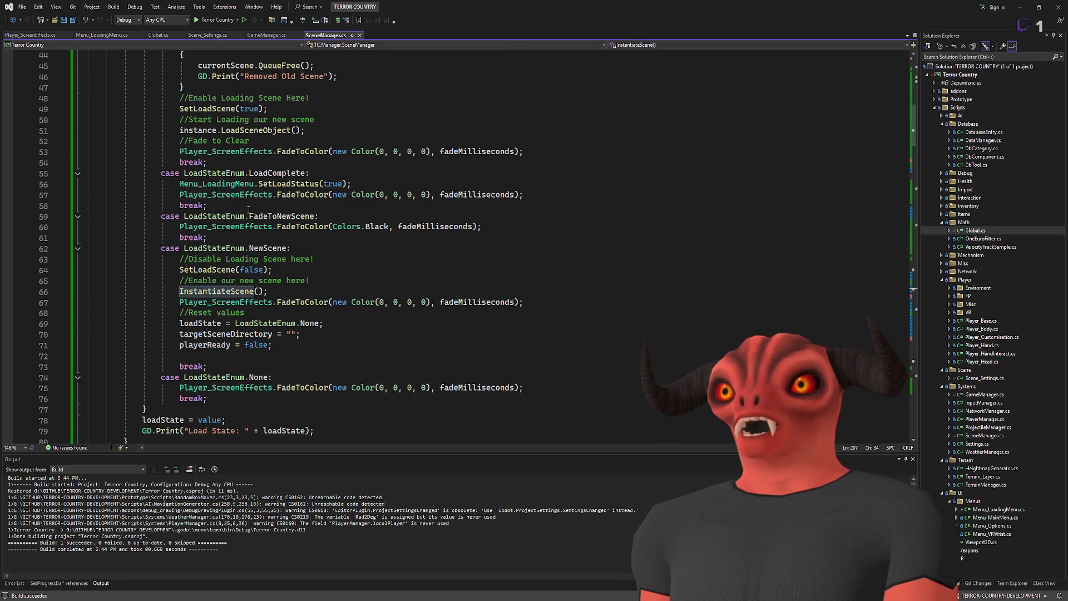
scroll(246, 198, "up", 14)
scroll(255, 270, "down", 13)
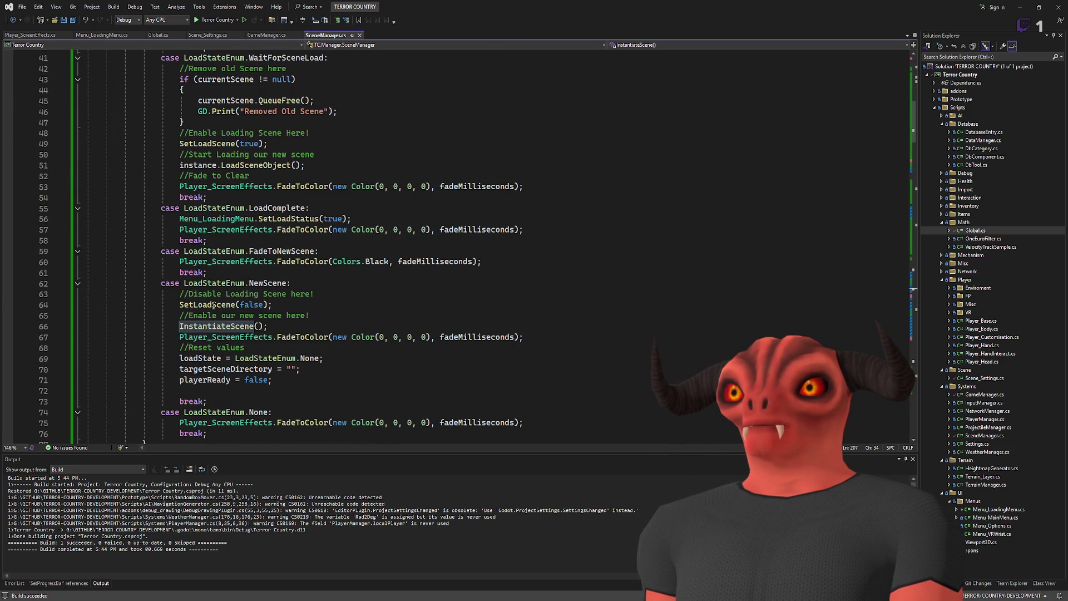
scroll(222, 251, "down", 20)
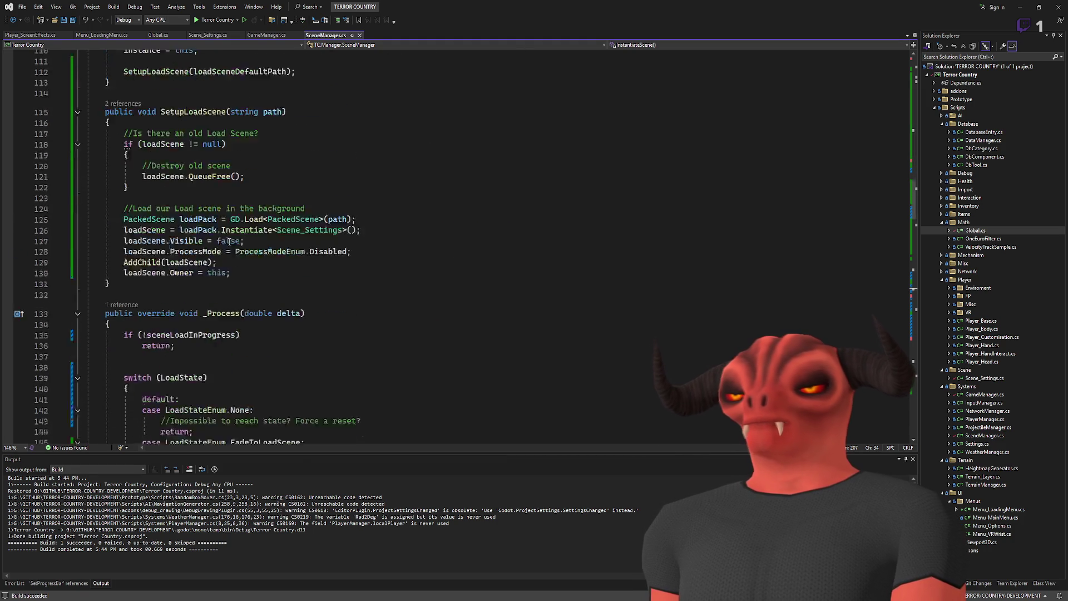
scroll(234, 235, "down", 8)
scroll(234, 235, "up", 4)
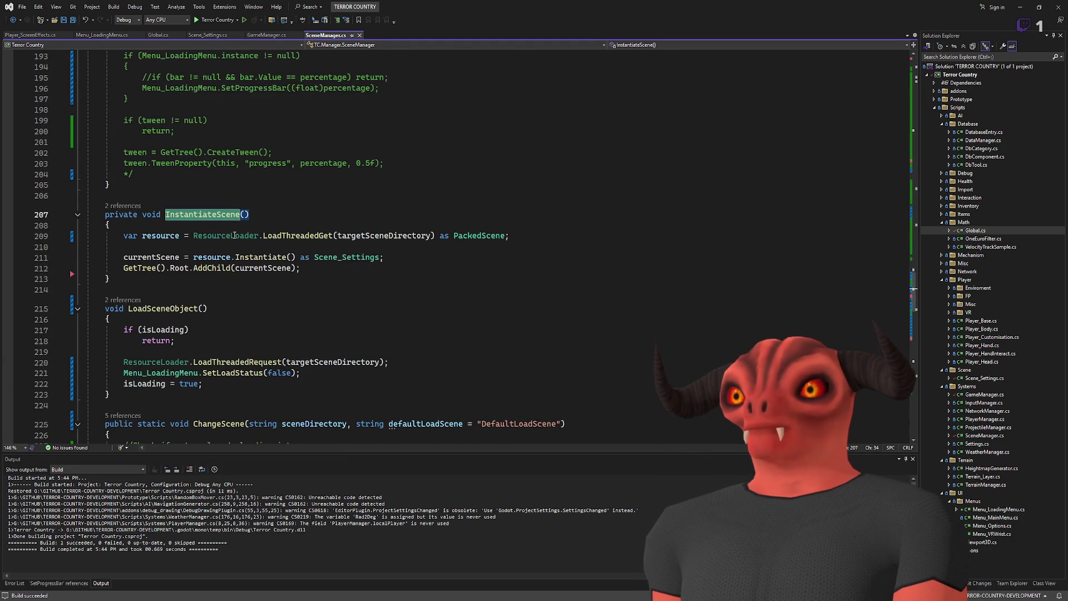
left_click(328, 225)
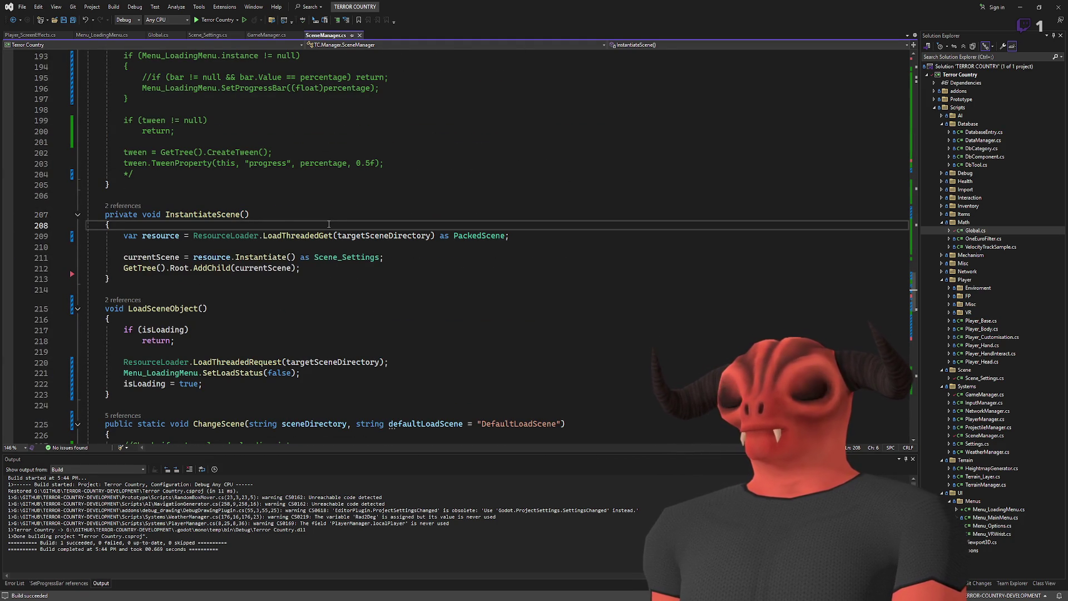
scroll(328, 224, "down", 2)
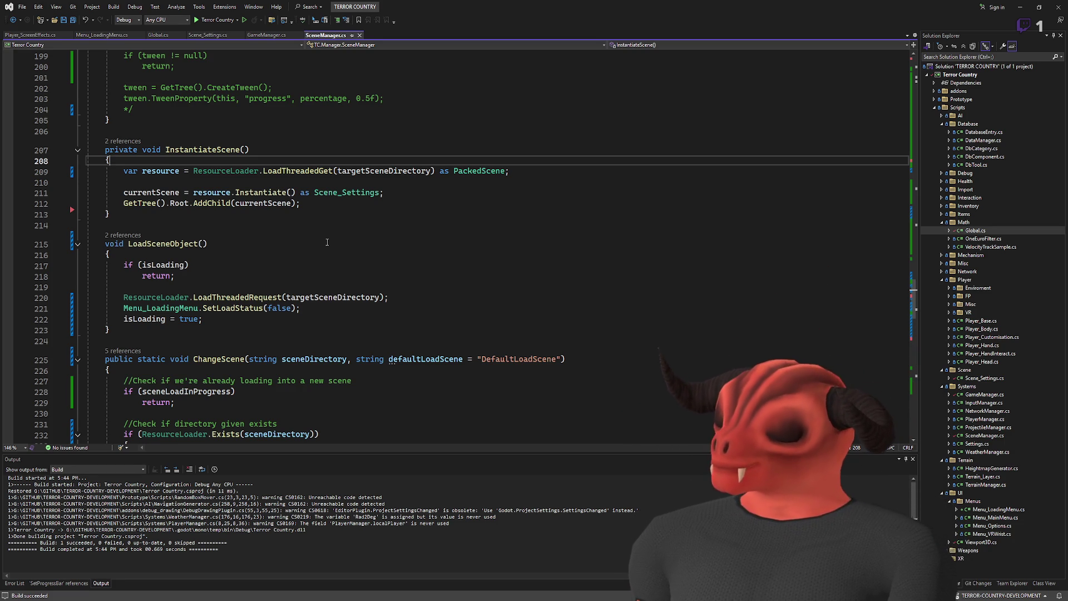
scroll(331, 250, "down", 4)
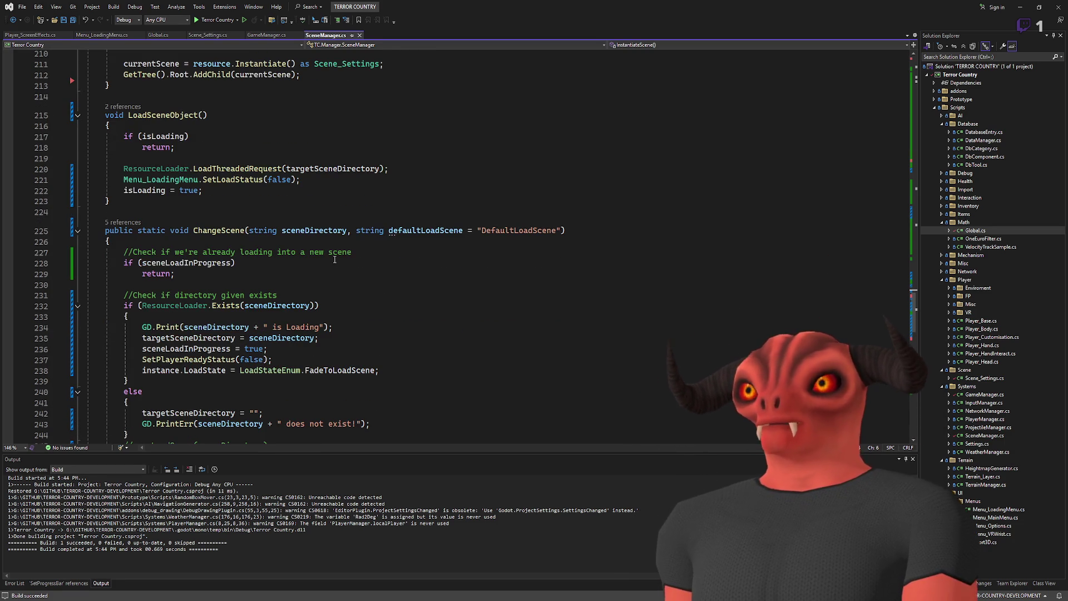
scroll(297, 276, "down", 2)
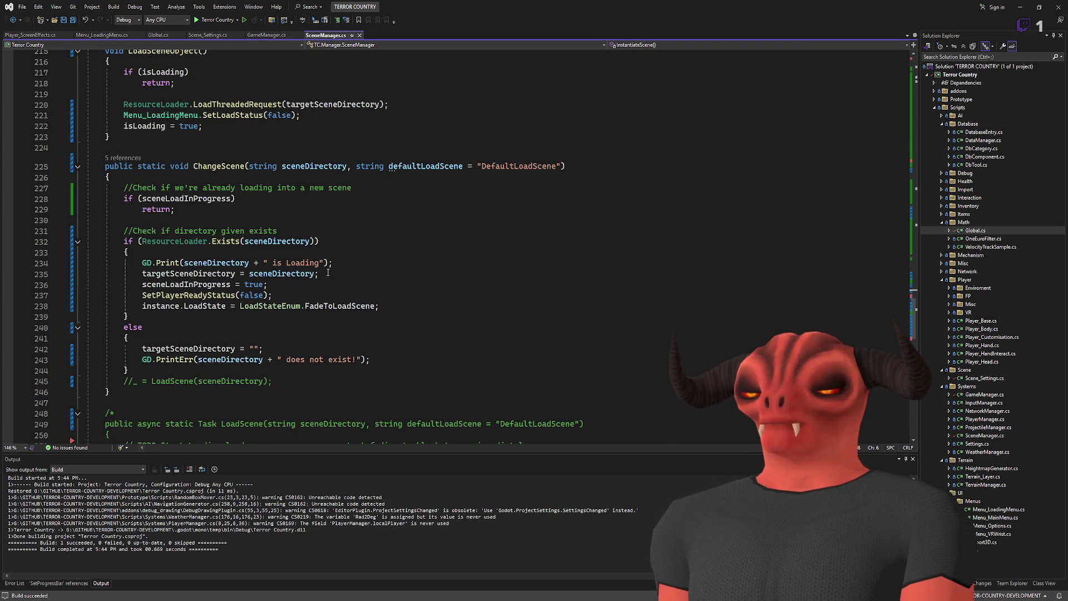
scroll(327, 273, "down", 10)
scroll(325, 275, "up", 12)
scroll(325, 275, "up", 6)
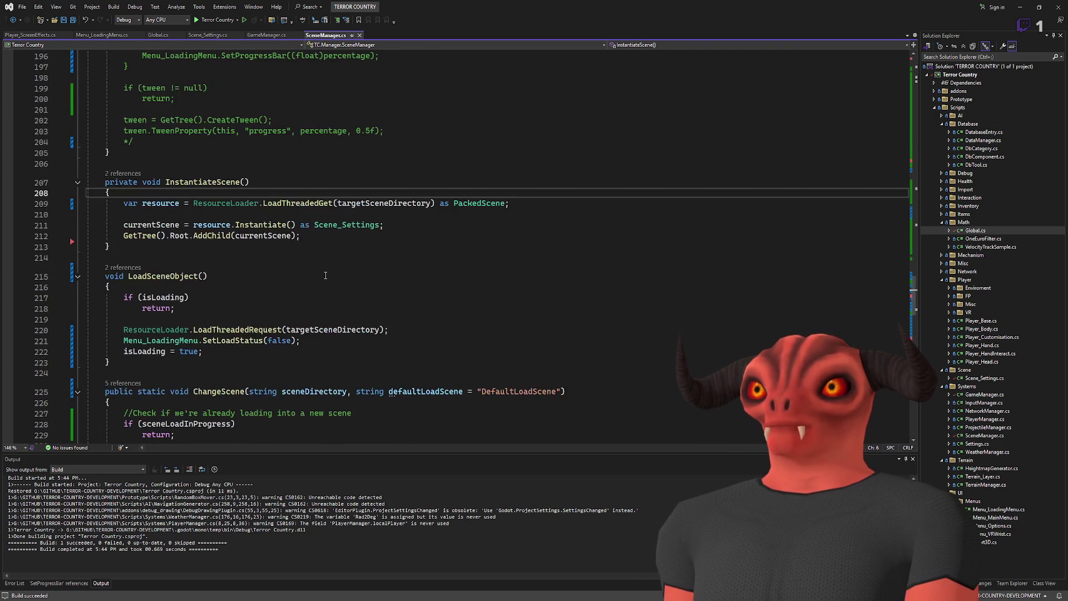
scroll(325, 275, "down", 6)
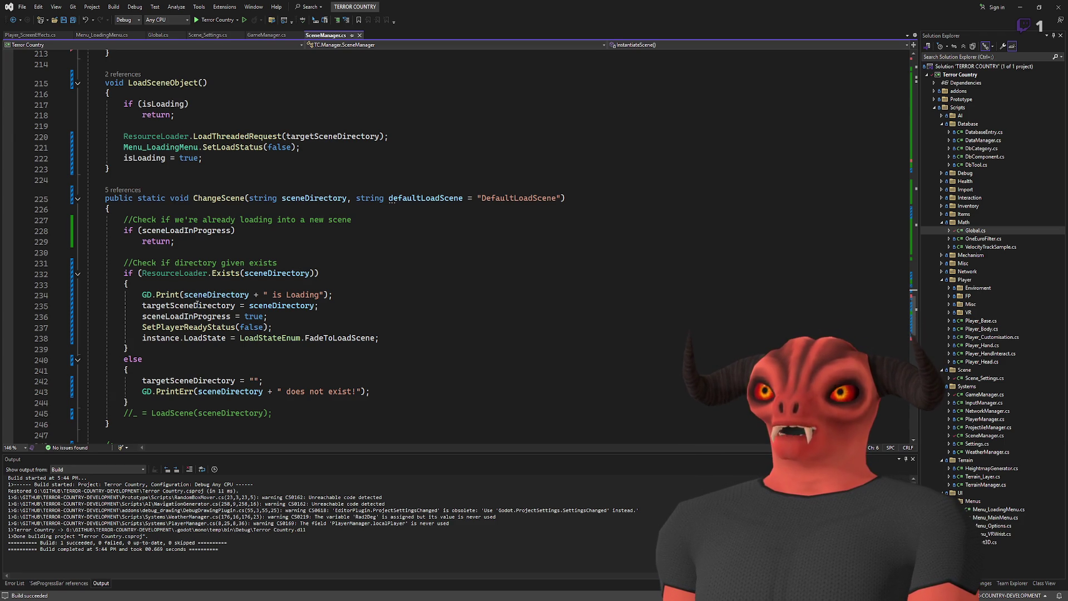
Step: Highlight every use of targetSceneDirectory in SceneManager.cs
left_click(221, 306)
scroll(337, 320, "up", 8)
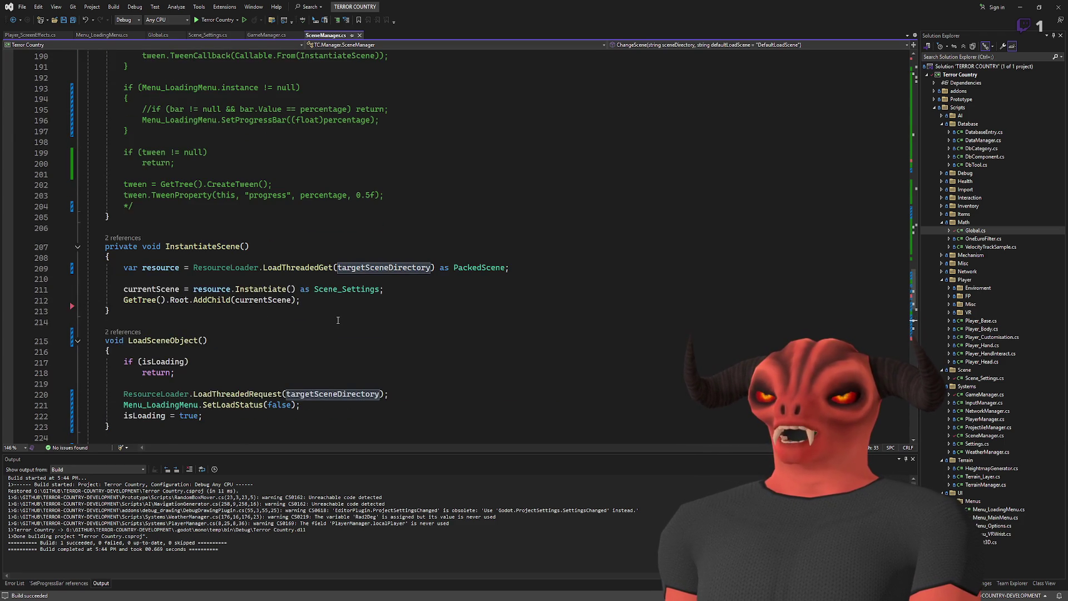
scroll(337, 319, "up", 8)
scroll(337, 319, "up", 20)
scroll(241, 181, "down", 15)
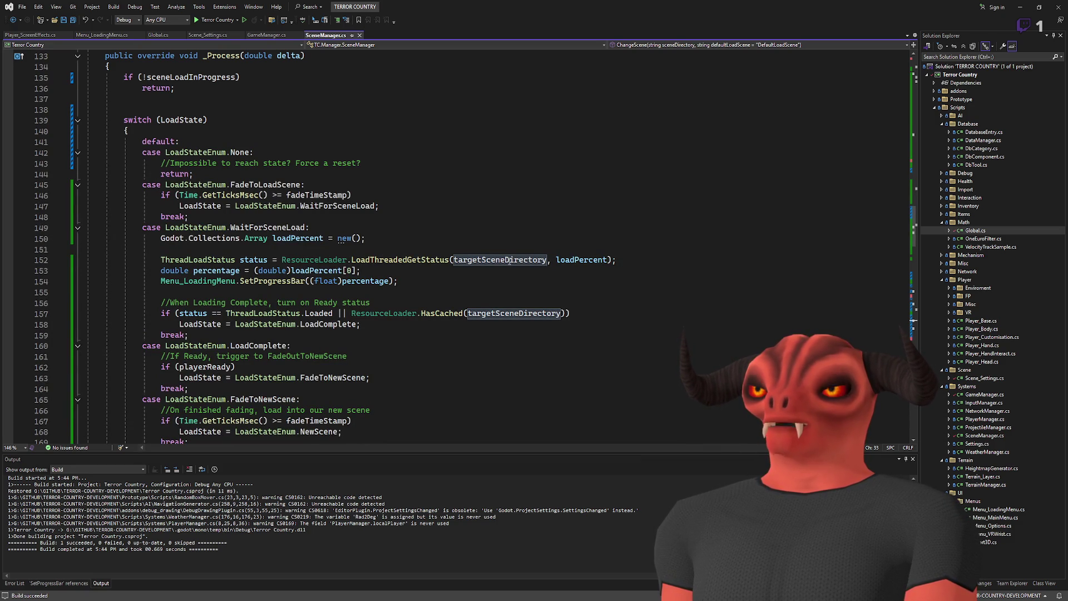
scroll(261, 199, "up", 20)
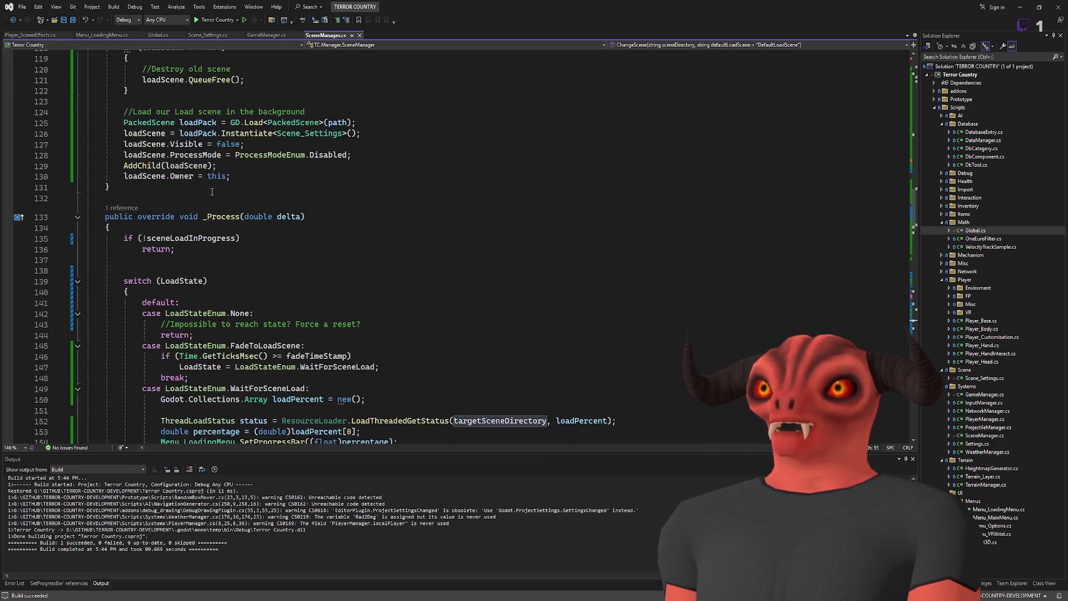
scroll(245, 229, "up", 4)
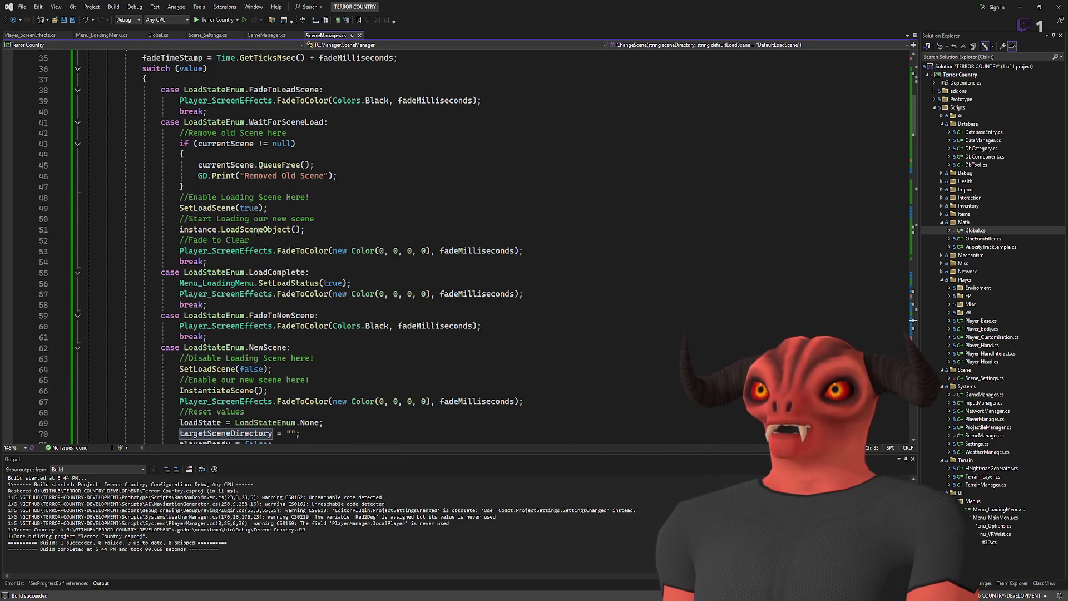
scroll(225, 154, "up", 4)
Step: Jump to the LoadSceneObject definition, then list all isLoading references and open the if (isLoading) one
left_click(258, 360)
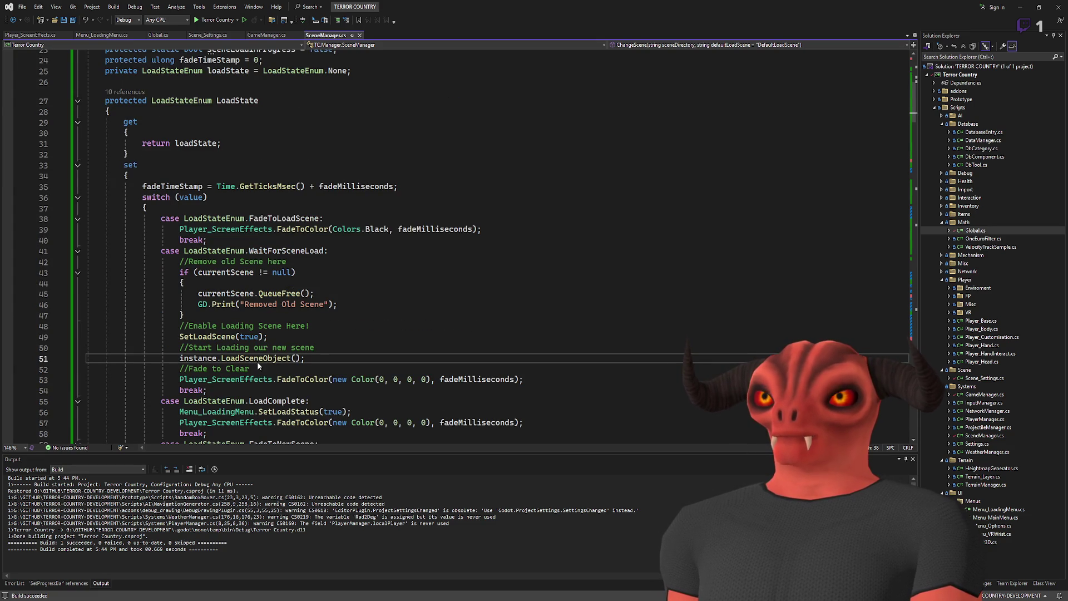
key("F12")
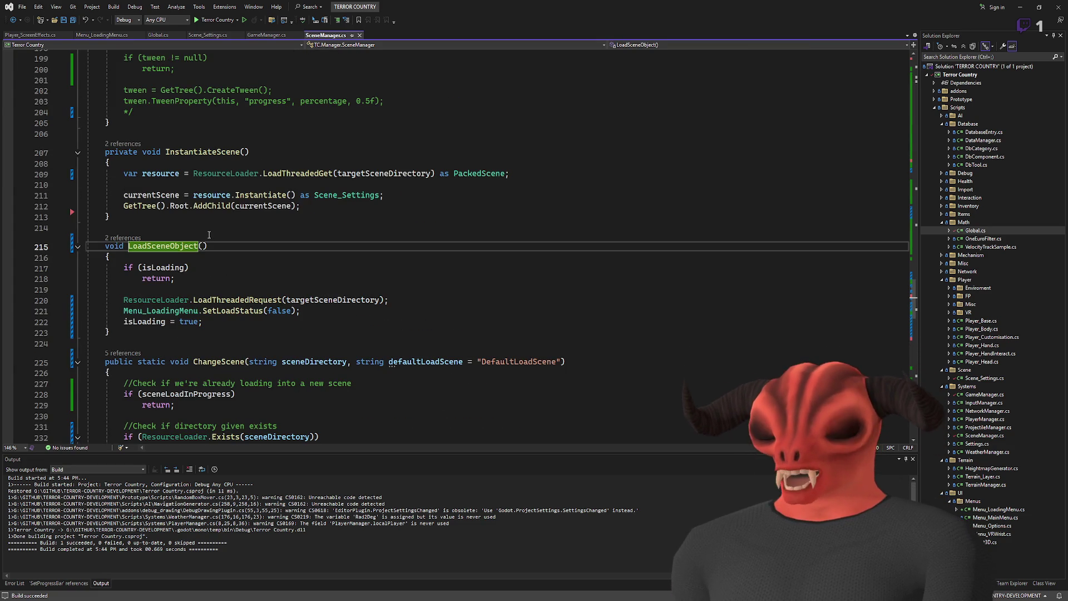
scroll(209, 236, "down", 2)
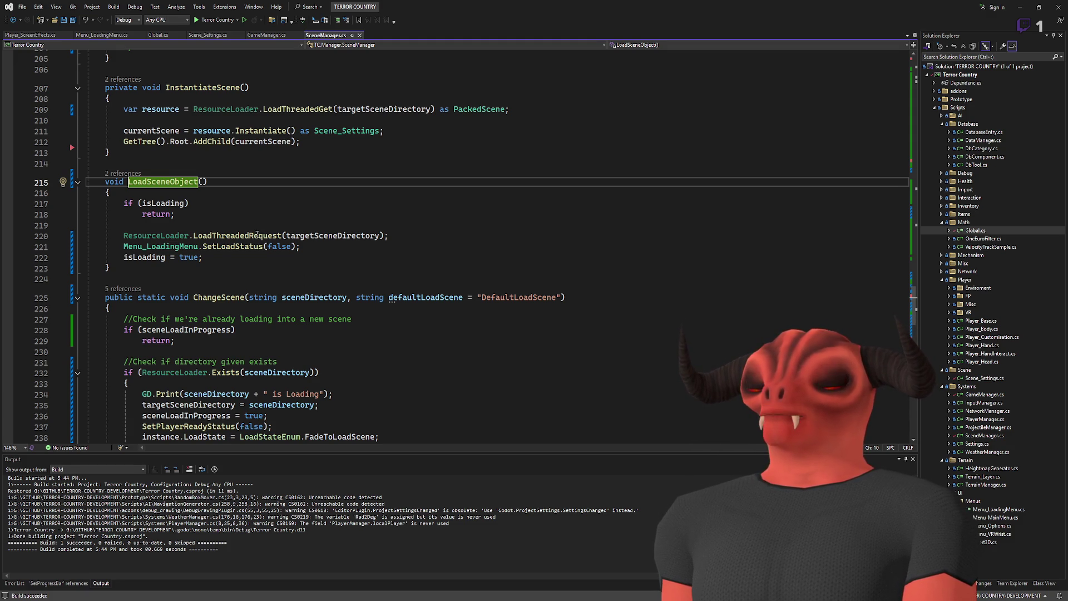
left_click(166, 203)
key("shift+F12")
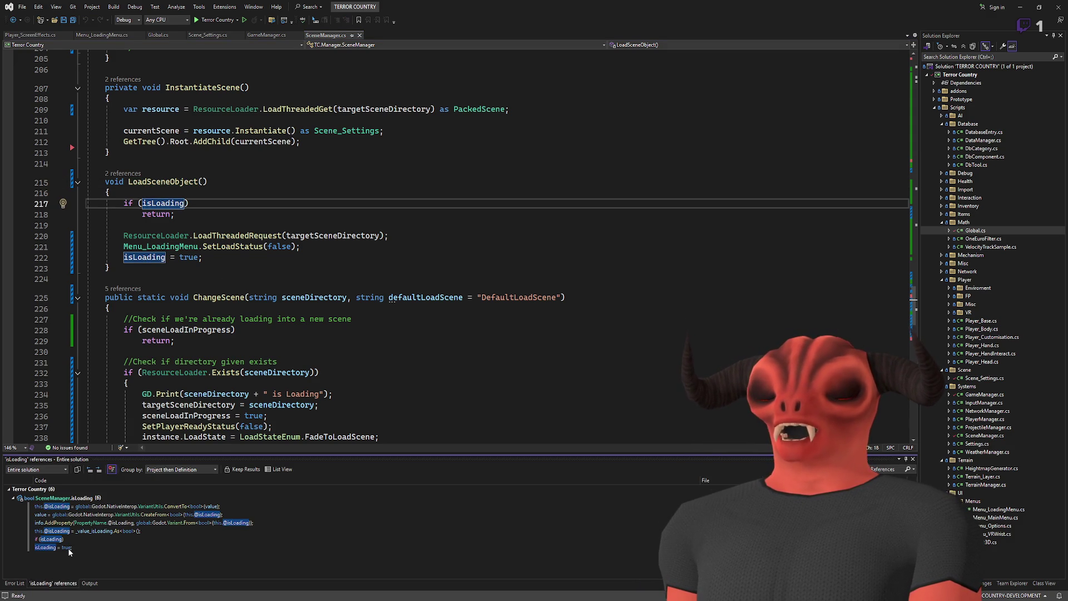
left_click(69, 540)
left_click(69, 548)
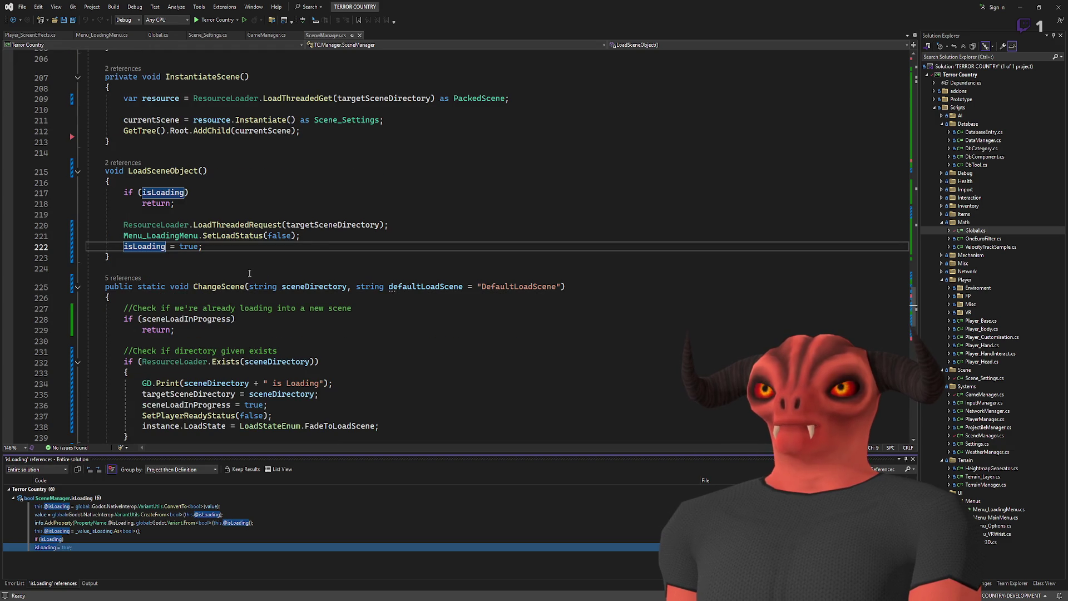
left_click(299, 244)
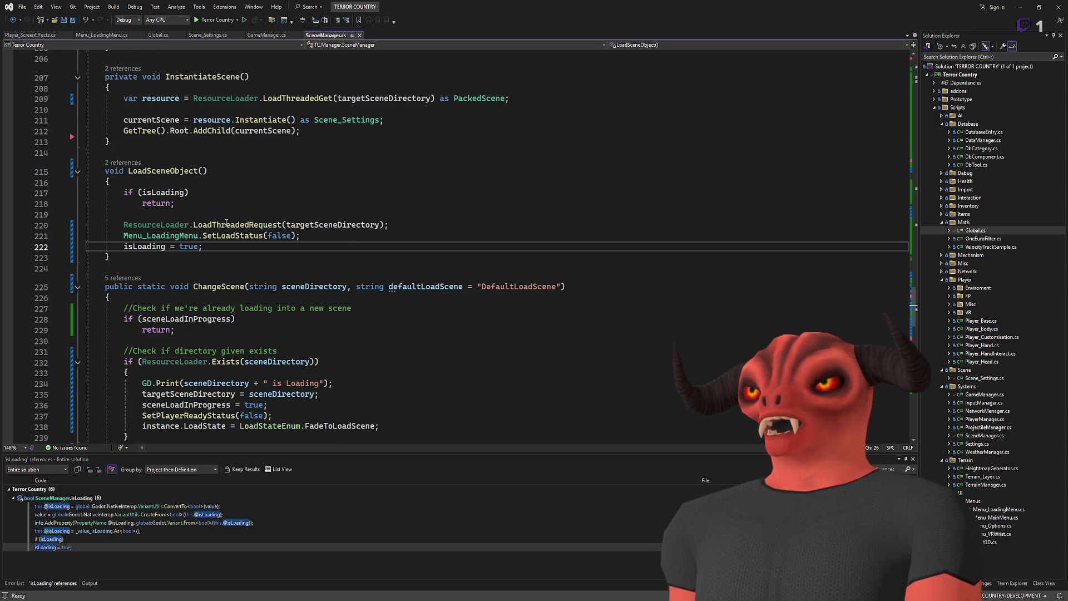
scroll(226, 222, "up", 20)
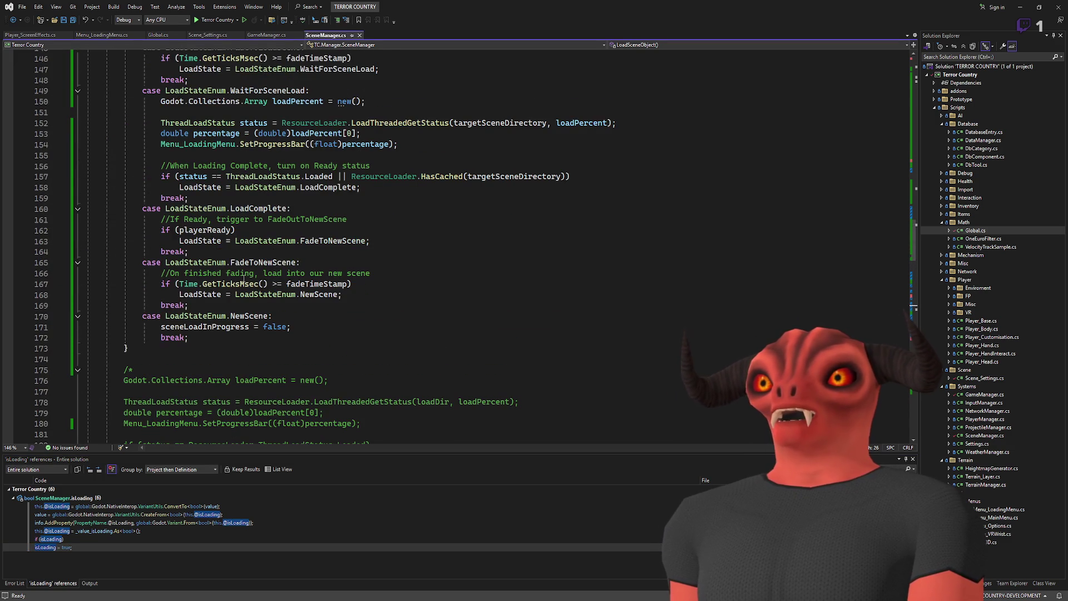
scroll(243, 280, "down", 19)
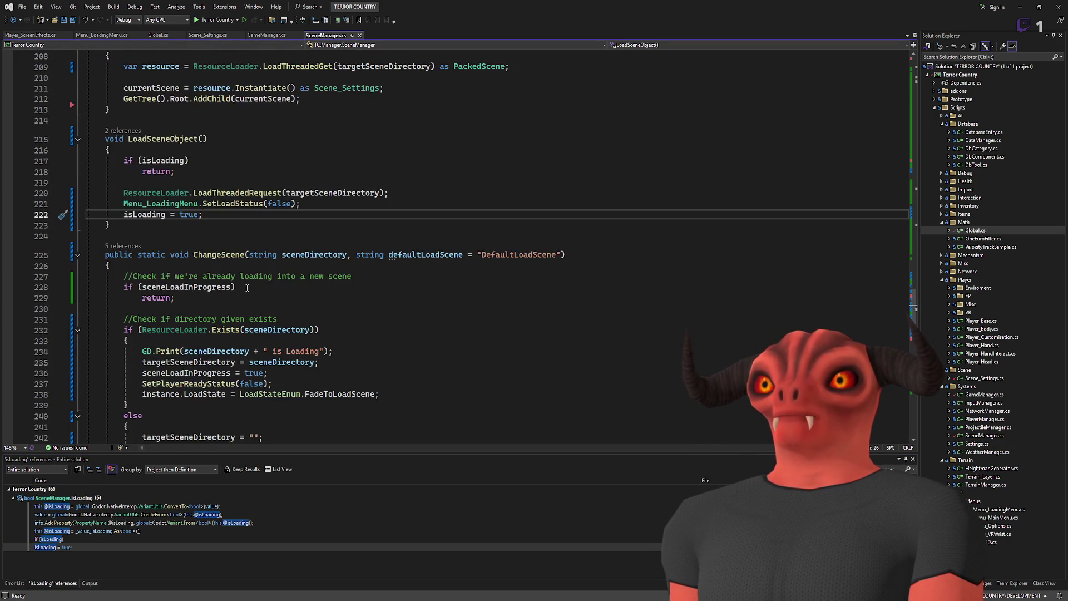
left_click(213, 257)
scroll(213, 256, "down", 6)
scroll(213, 256, "up", 7)
left_click(160, 283)
double_click(161, 289)
scroll(289, 293, "up", 20)
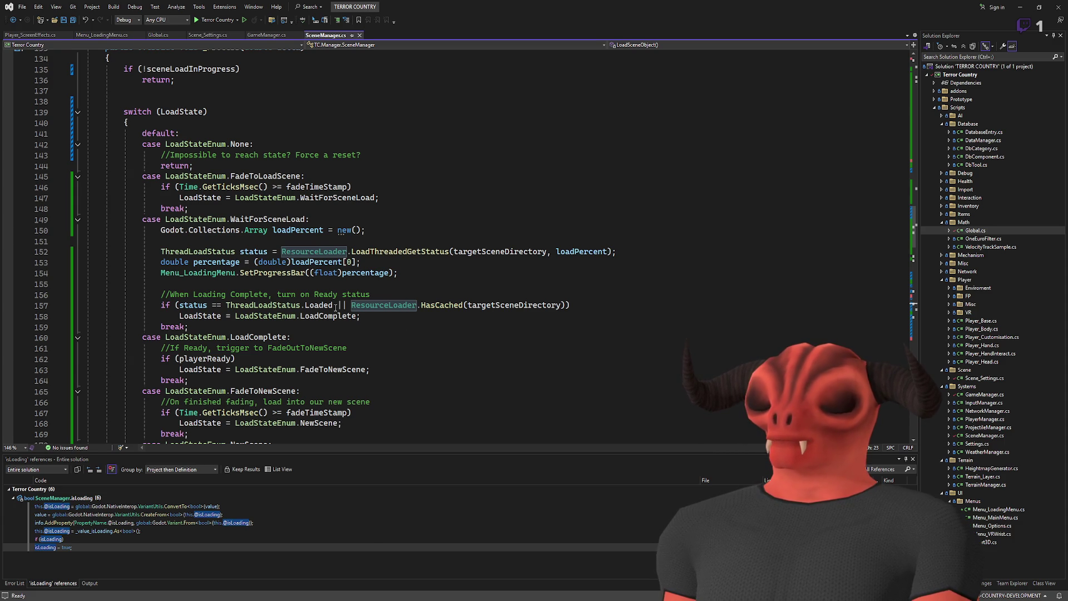
scroll(335, 308, "up", 20)
scroll(338, 310, "down", 5)
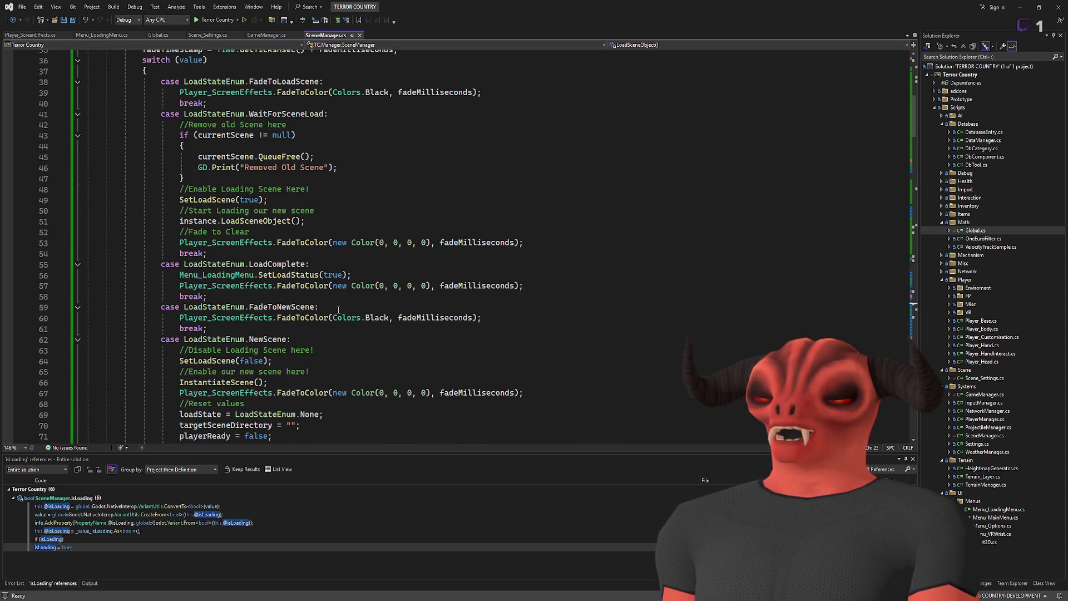
Step: Add isLoading = false under case LoadComplete and save
left_click(327, 271)
type("isLoading = true;")
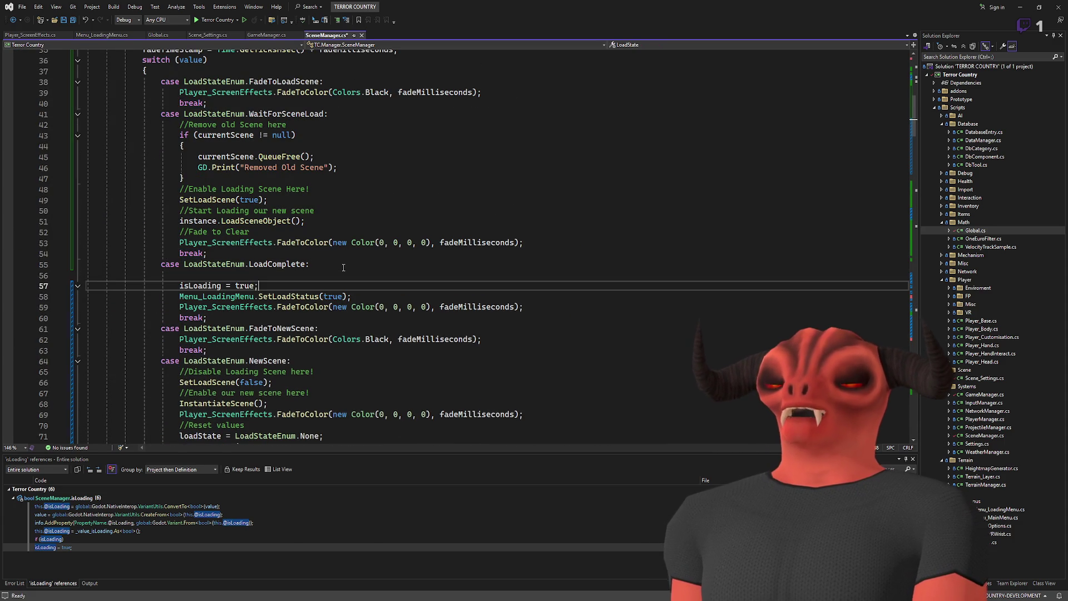
key("Up")
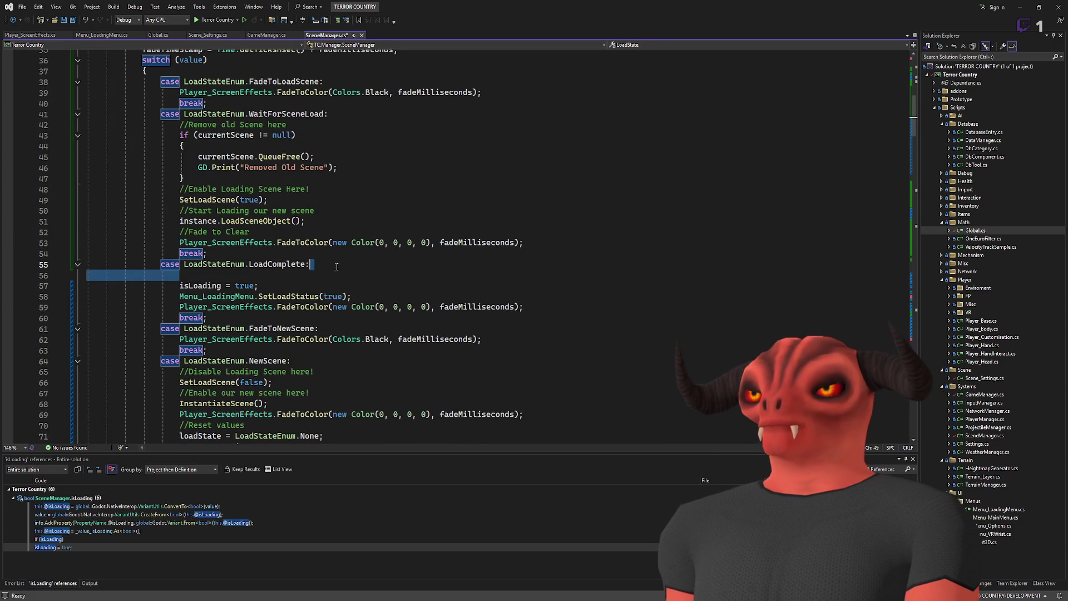
key("Delete")
double_click(244, 275)
type("false")
key("ctrl+s")
Step: Copy isLoading = false into the NewScene case after playerReady = false, and save
left_click_drag(263, 275, 377, 269)
key("ctrl+c")
scroll(376, 269, "down", 6)
left_click(312, 253)
key("ctrl+v")
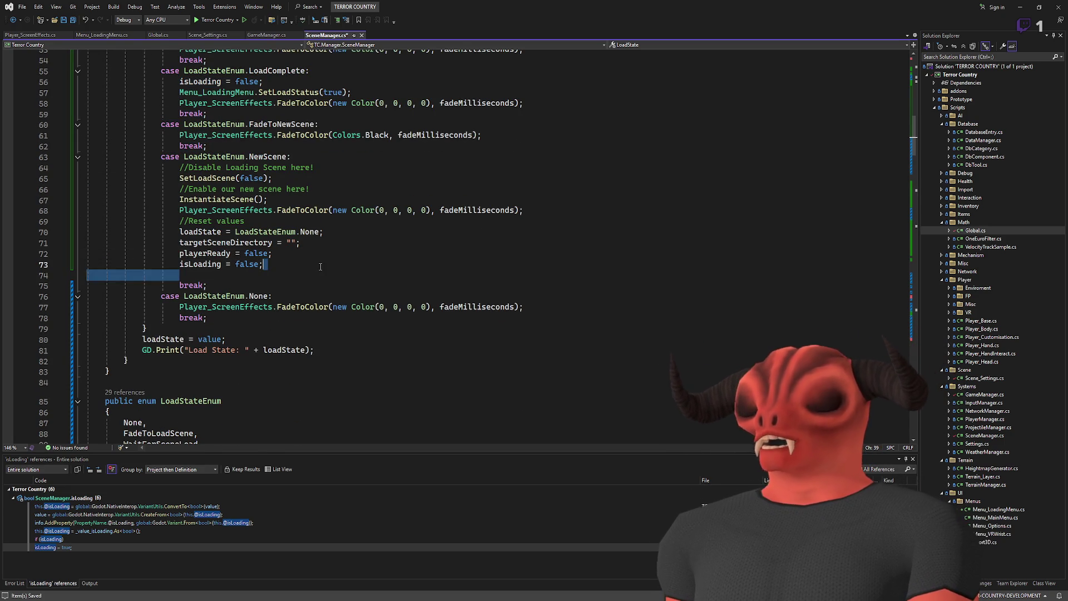
key("Delete")
key("ctrl+s")
Step: Delete the unused tween and progress field declarations
scroll(327, 267, "down", 5)
scroll(327, 267, "down", 3)
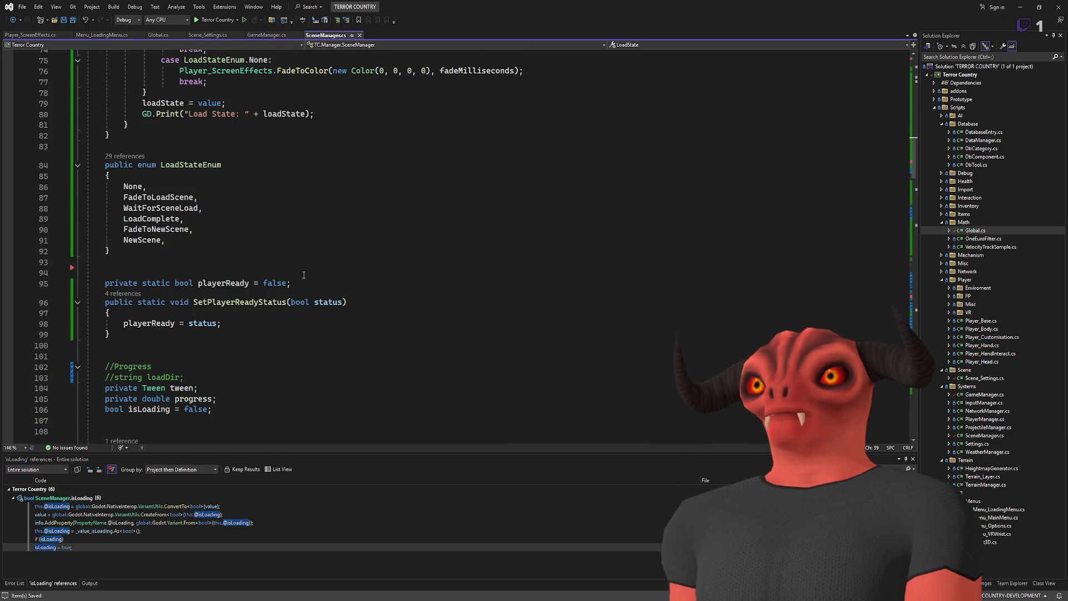
left_click_drag(198, 356, 224, 350)
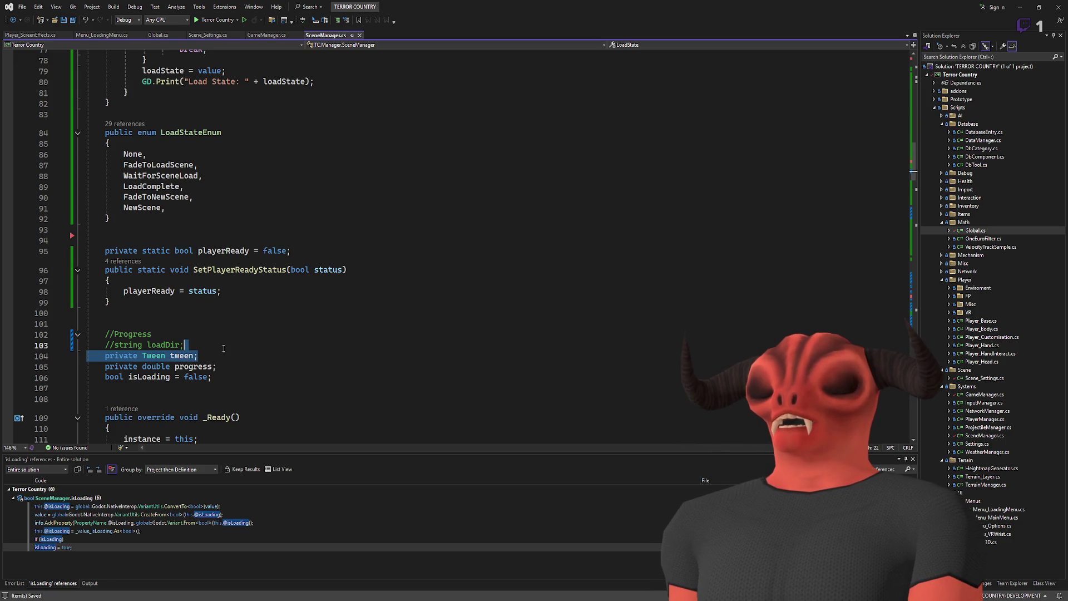
key("Delete")
left_click(198, 356)
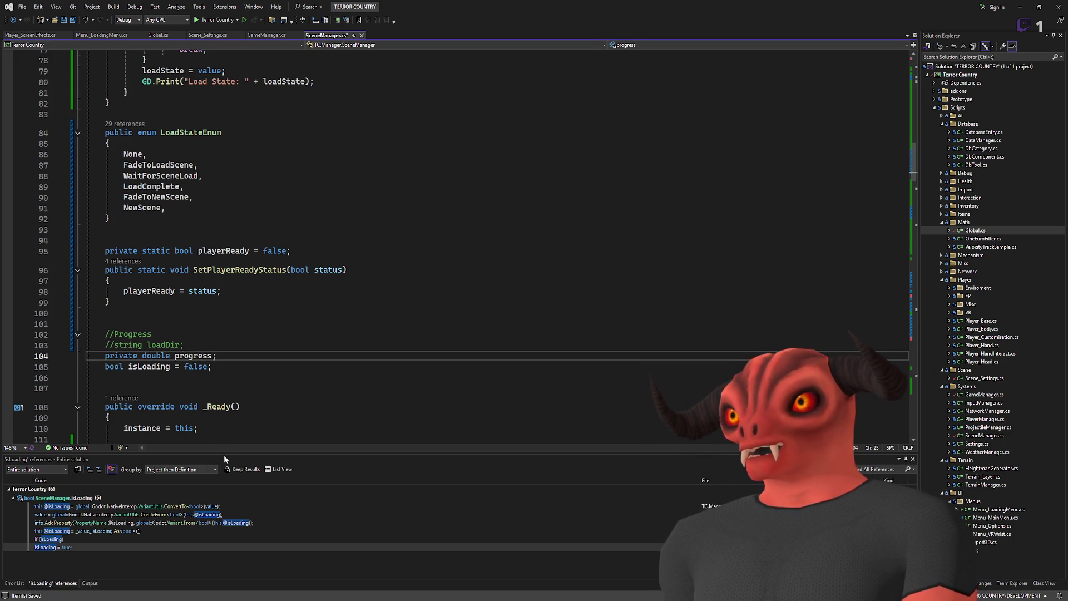
key("shift+F12")
left_click_drag(227, 356, 183, 345)
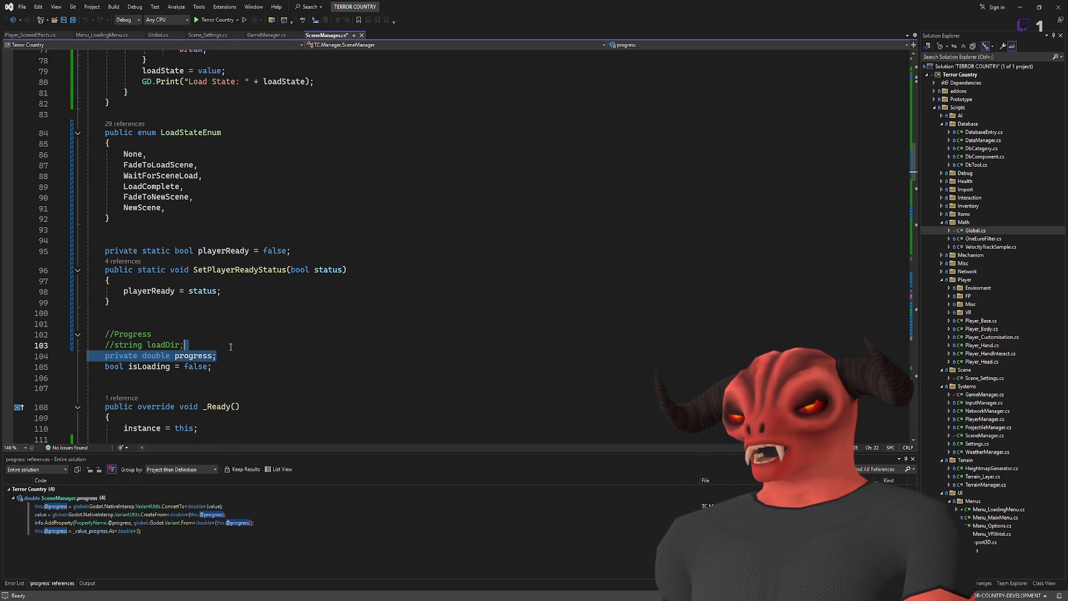
key("Delete")
Step: Remove the commented-out loadDir line, the blank lines and the Progress comment
left_click(152, 356)
key("shift+F12")
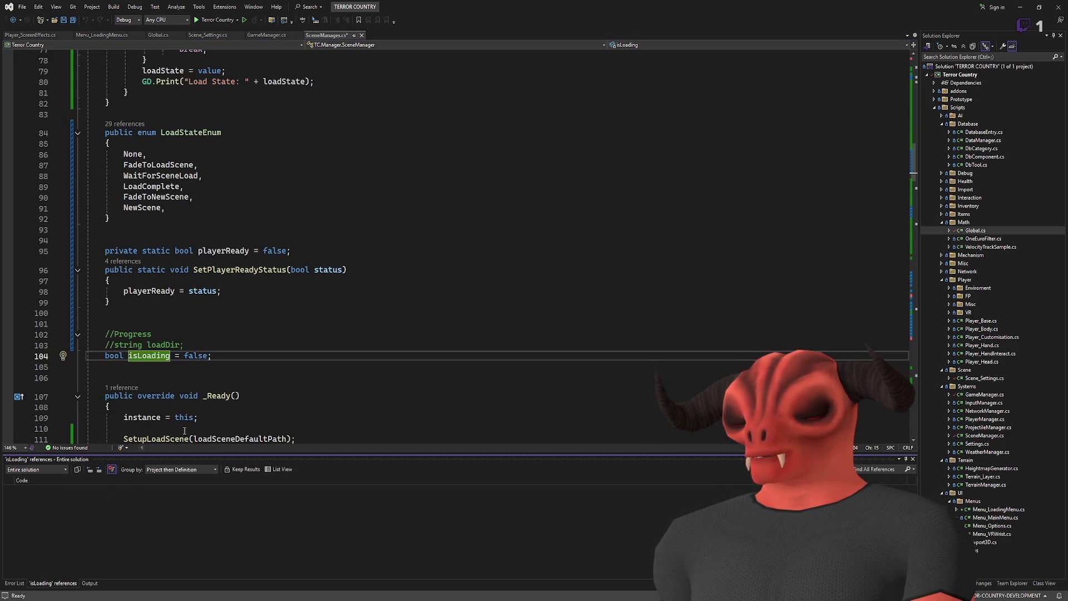
left_click_drag(226, 348, 259, 307)
key("Delete")
left_click(243, 328)
key("Delete")
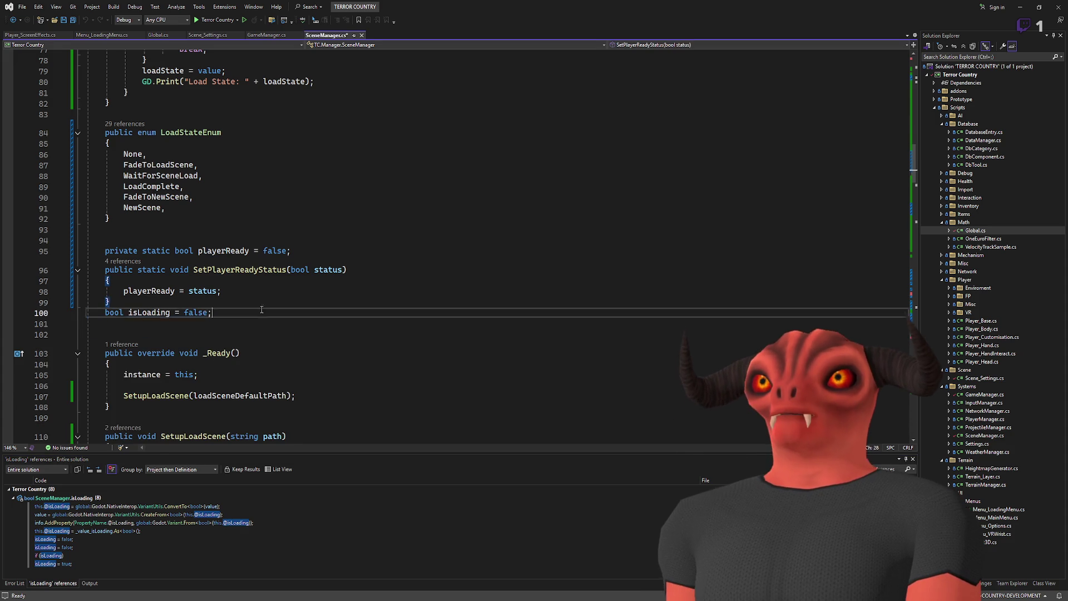
Step: Move the isLoading declaration above fadeTimeStamp as a protected field, and save
key("ctrl+x")
scroll(267, 317, "up", 20)
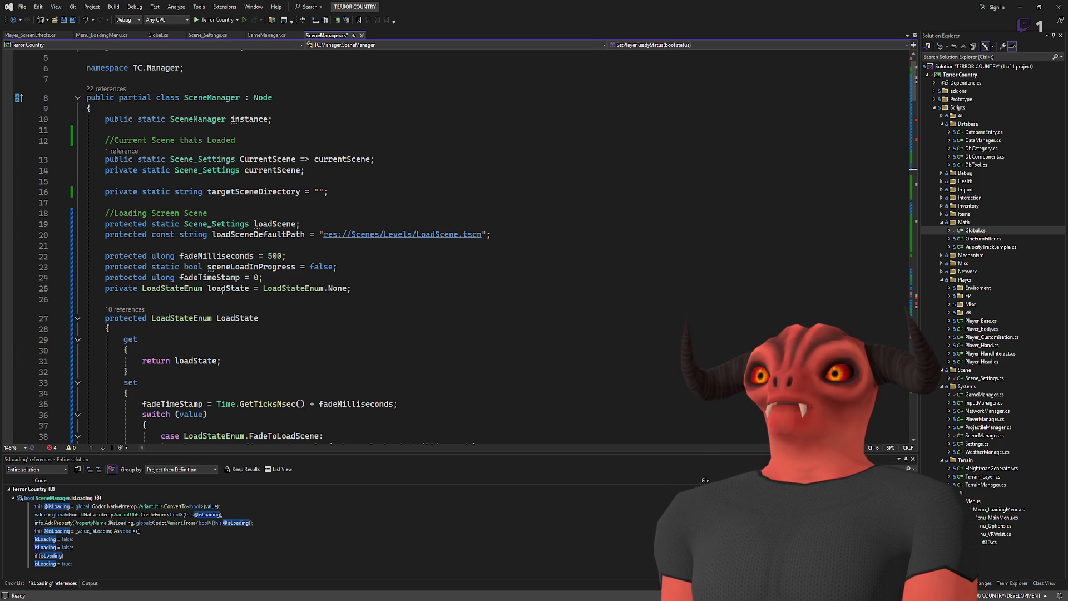
left_click(125, 278)
key("ctrl+v")
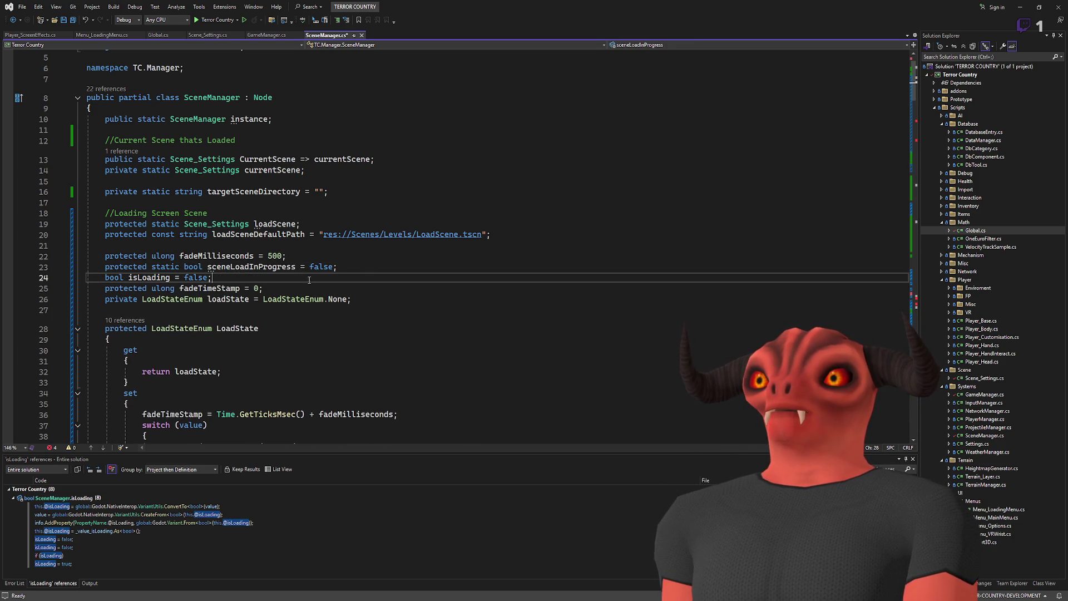
type("protected")
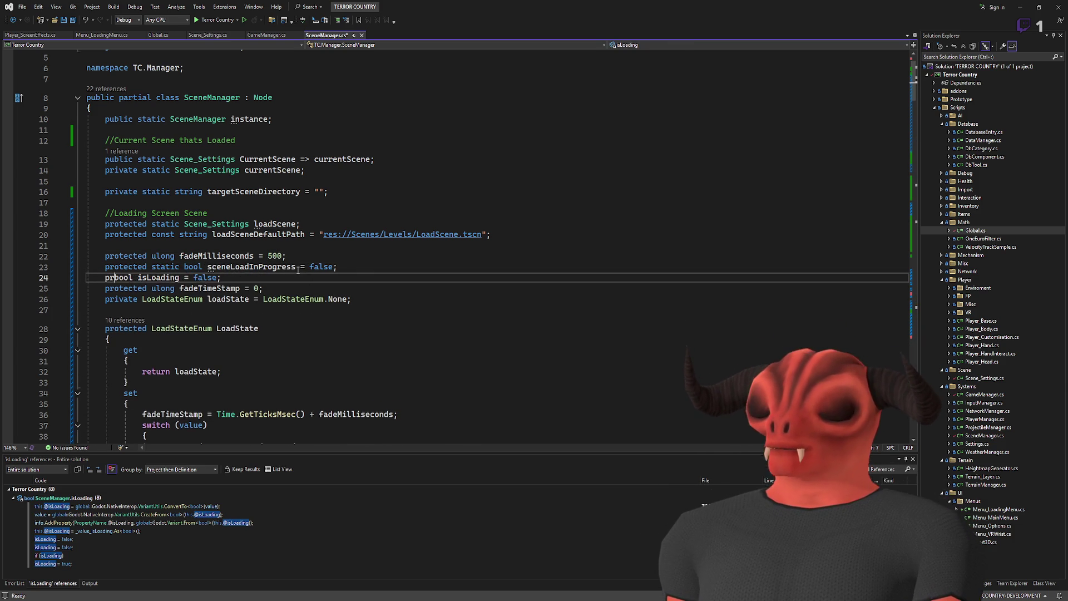
left_click(198, 277)
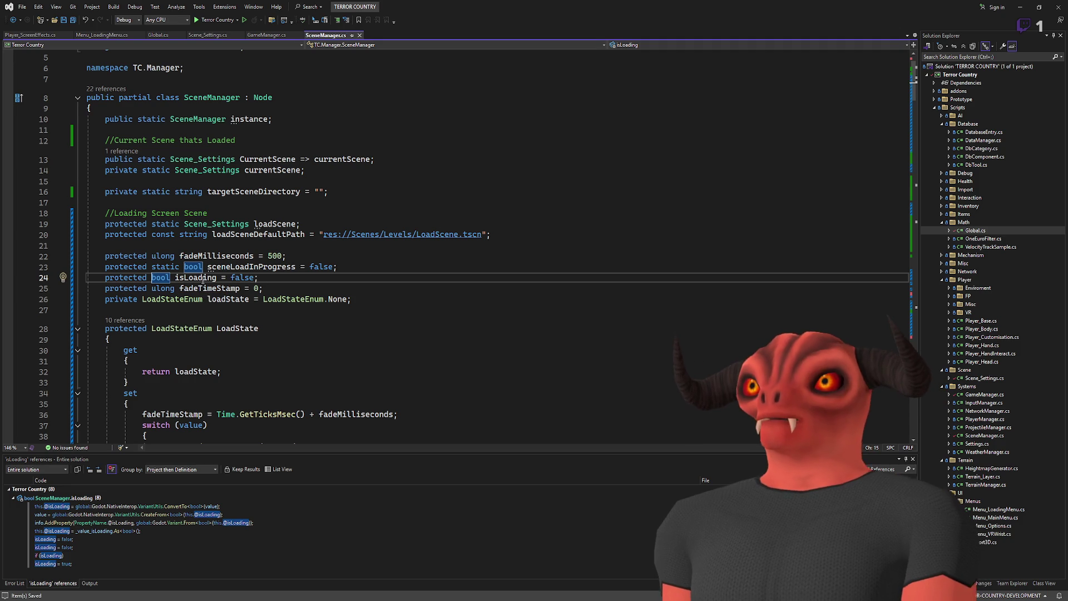
key("ctrl+s")
scroll(355, 287, "down", 17)
scroll(355, 287, "down", 6)
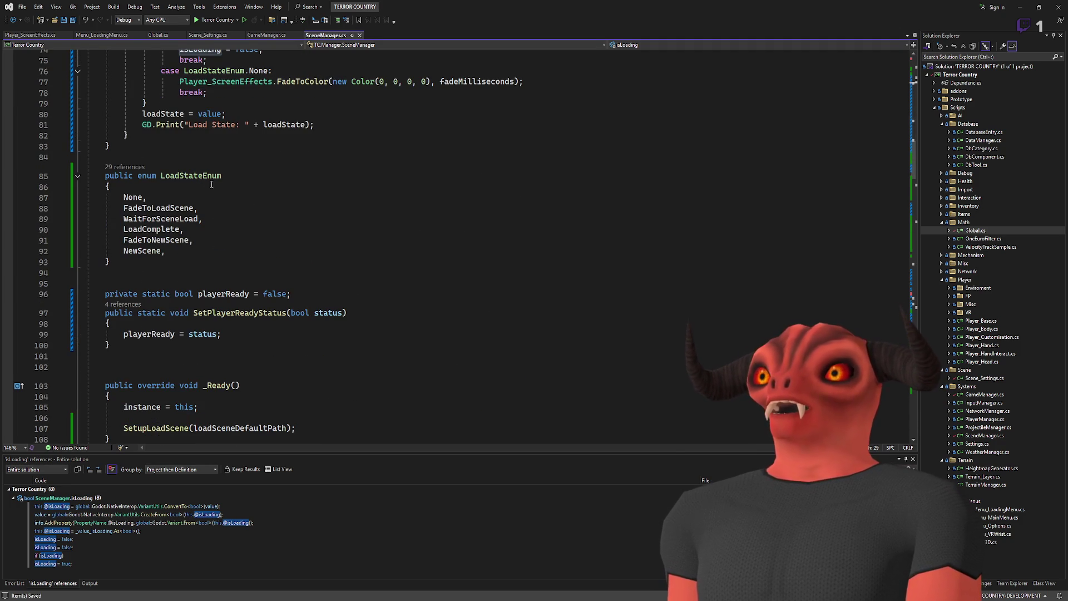
key("alt+Tab")
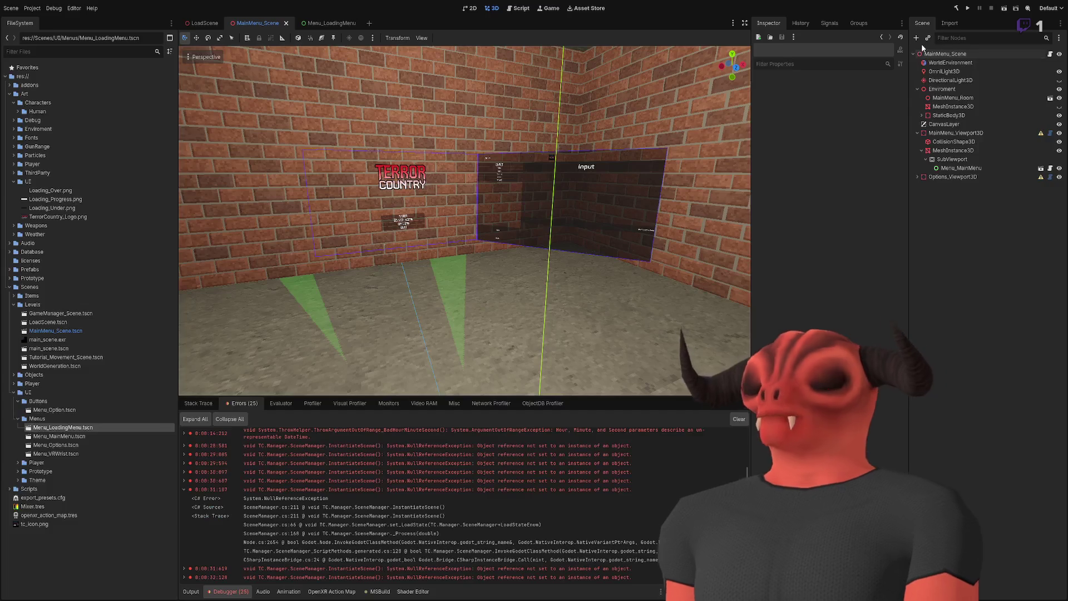
Step: Launch Terror Country with Run Project, watch it load to a black screen, then stop it
left_click(968, 8)
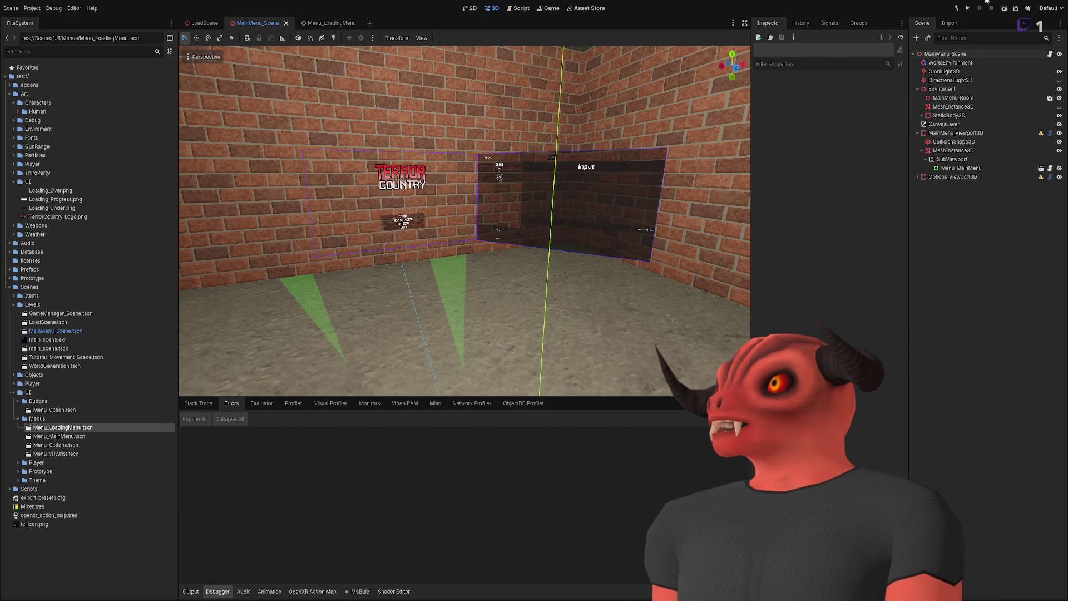
left_click(969, 8)
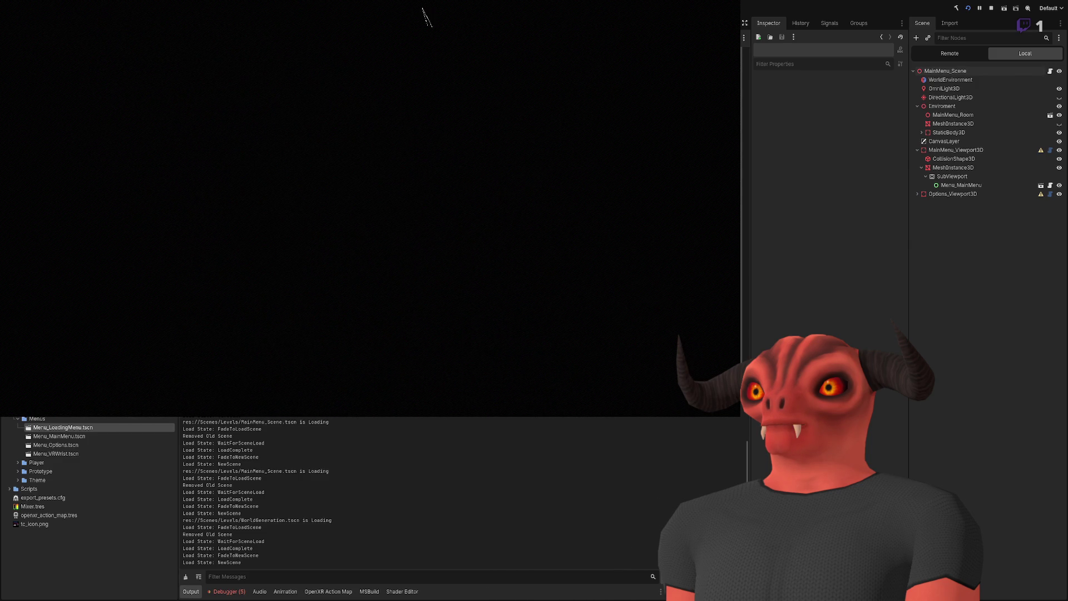
left_click(991, 7)
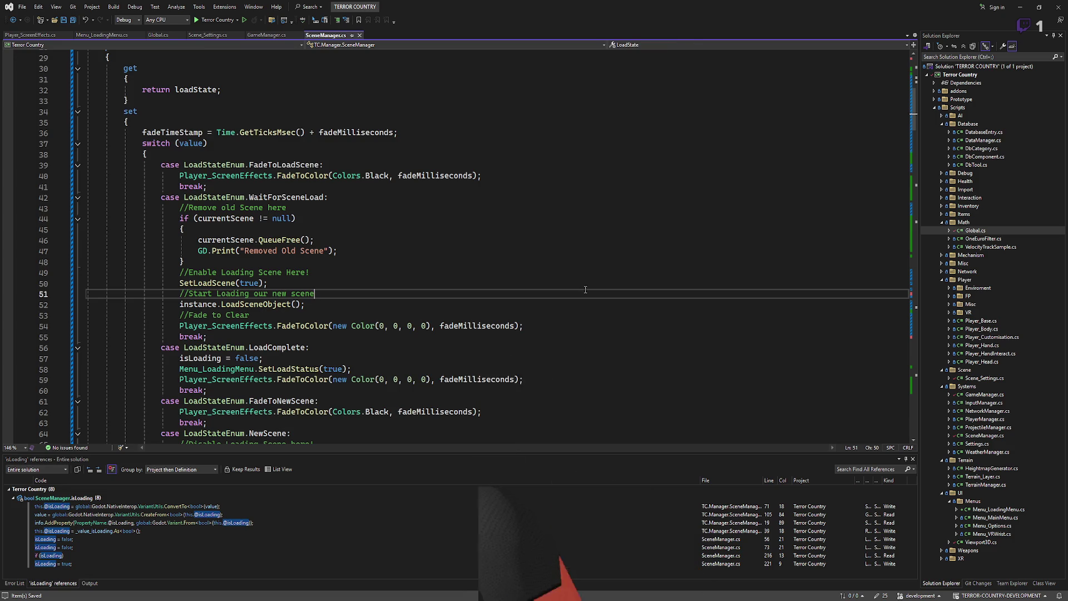
Step: Add GetTree().ChangeSceneToNode(currentScene); on a new line after line 207
scroll(262, 189, "down", 6)
scroll(263, 190, "up", 6)
double_click(243, 237)
scroll(409, 275, "down", 20)
scroll(409, 275, "down", 20)
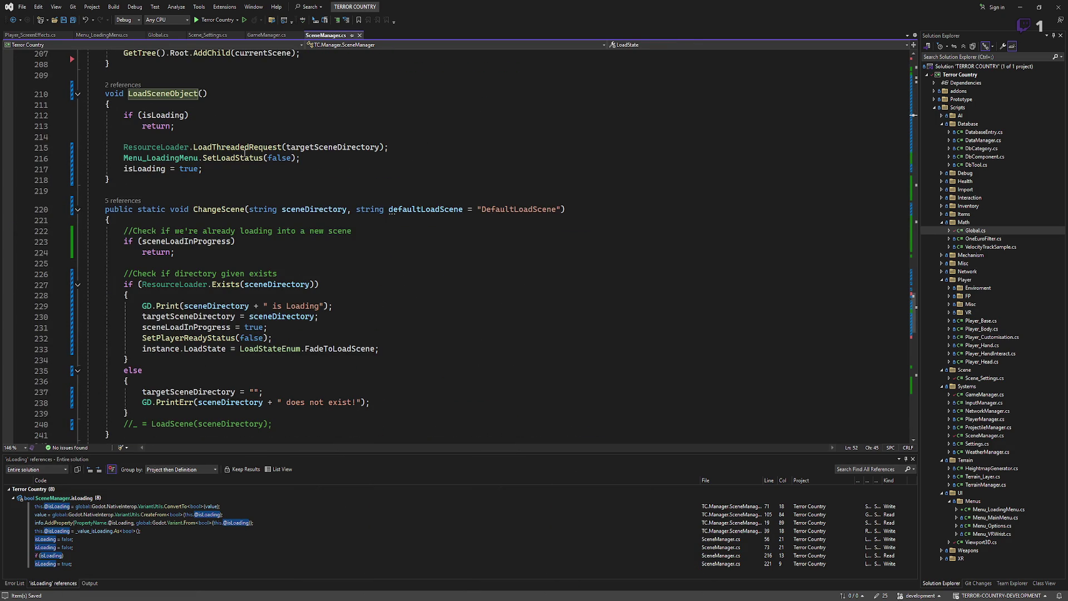
scroll(218, 245, "up", 7)
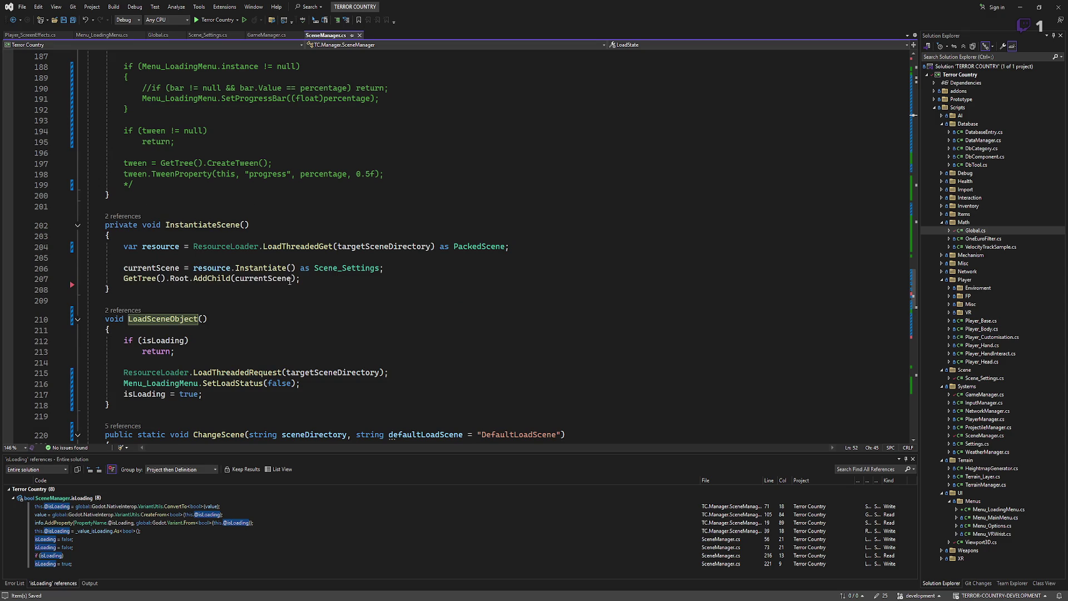
left_click(334, 281)
key("Return")
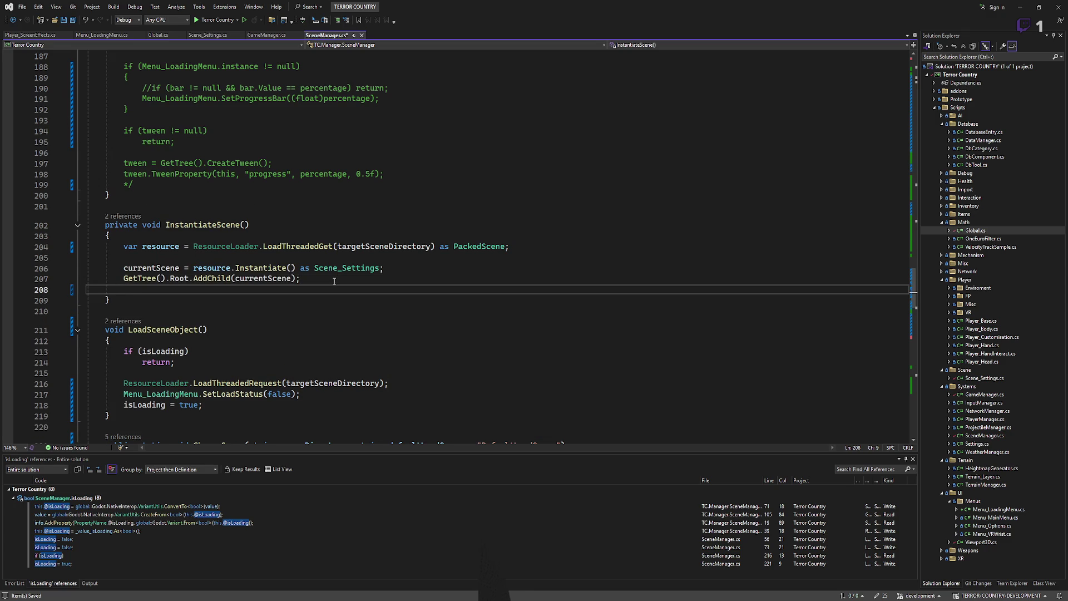
type("GetTree().")
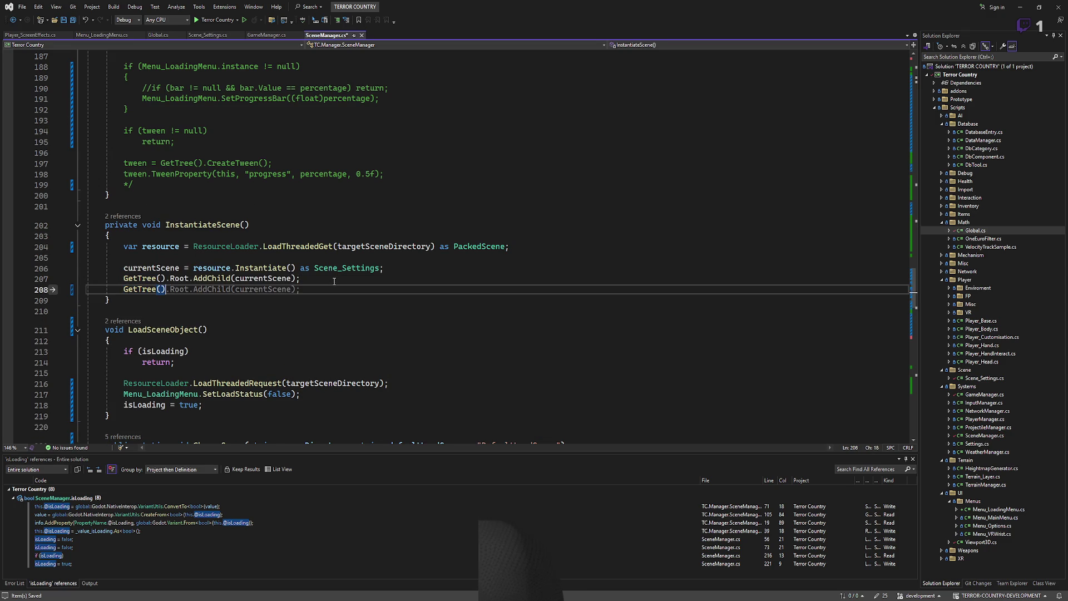
type("curren")
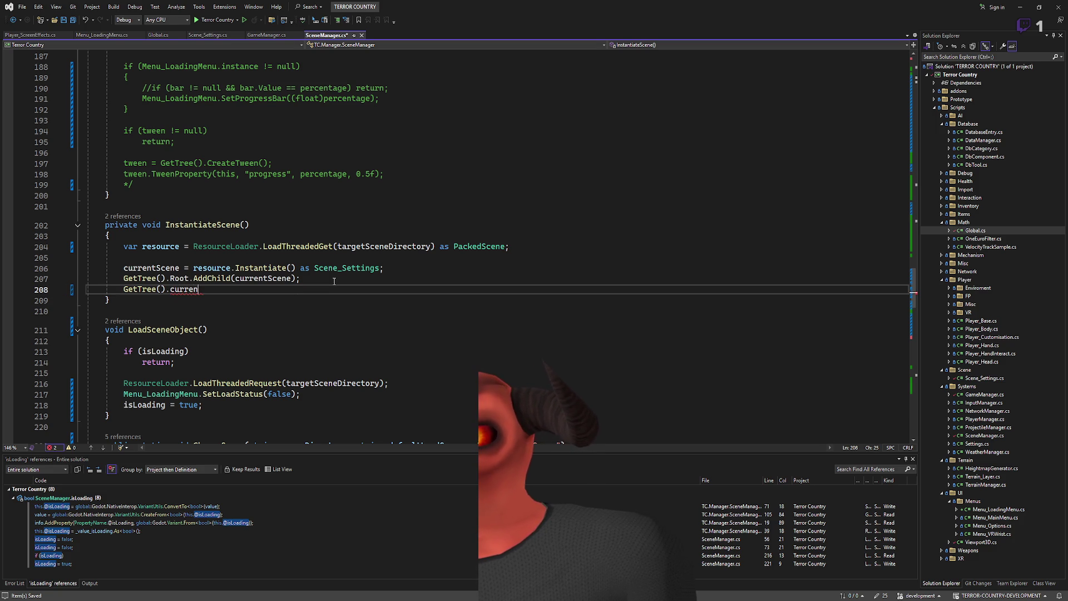
type("Changesc")
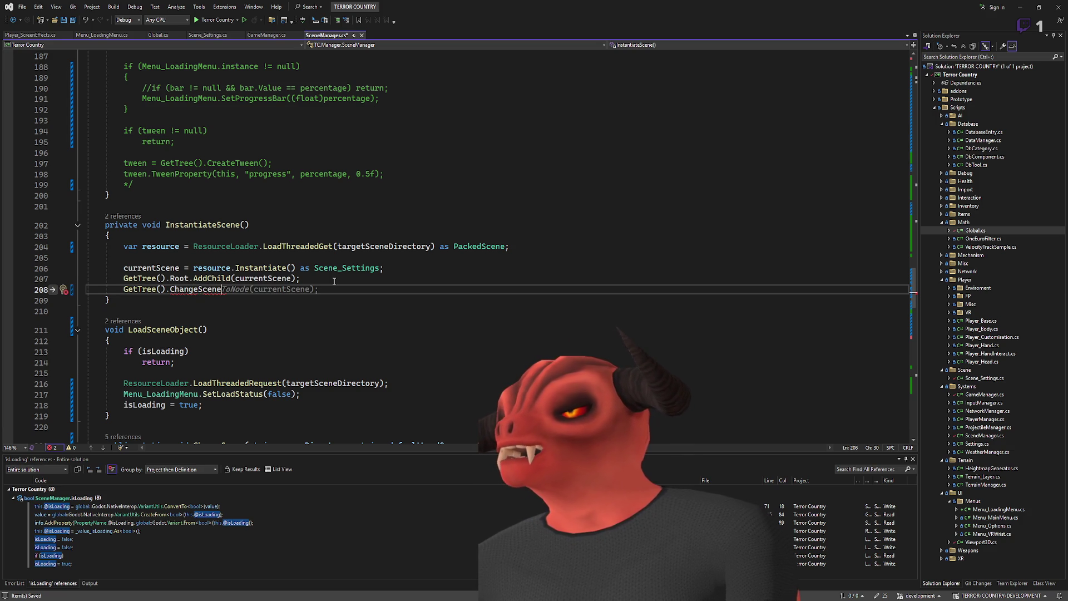
key("Tab")
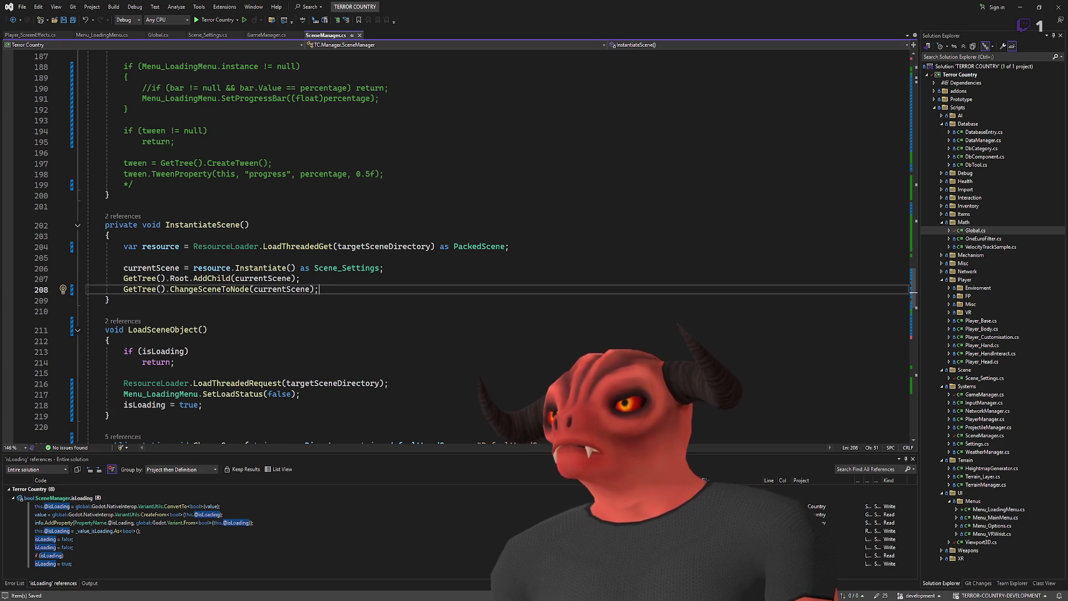
key("alt+Tab")
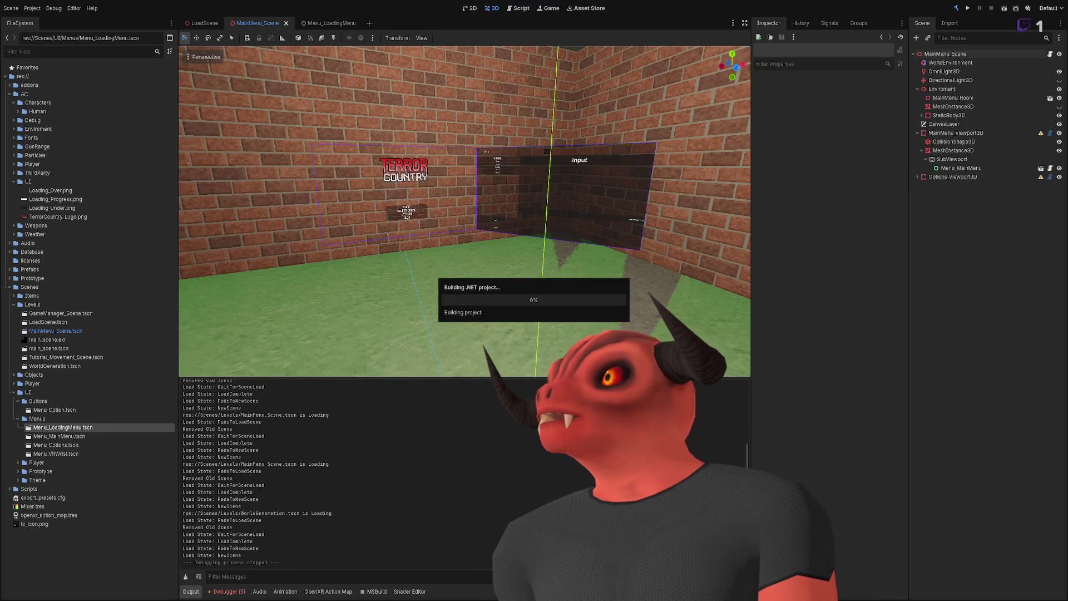
Step: Run the game, expand the null p_node error, then add GetTree().CurrentScene = currentScene in InstantiateScene
left_click(968, 9)
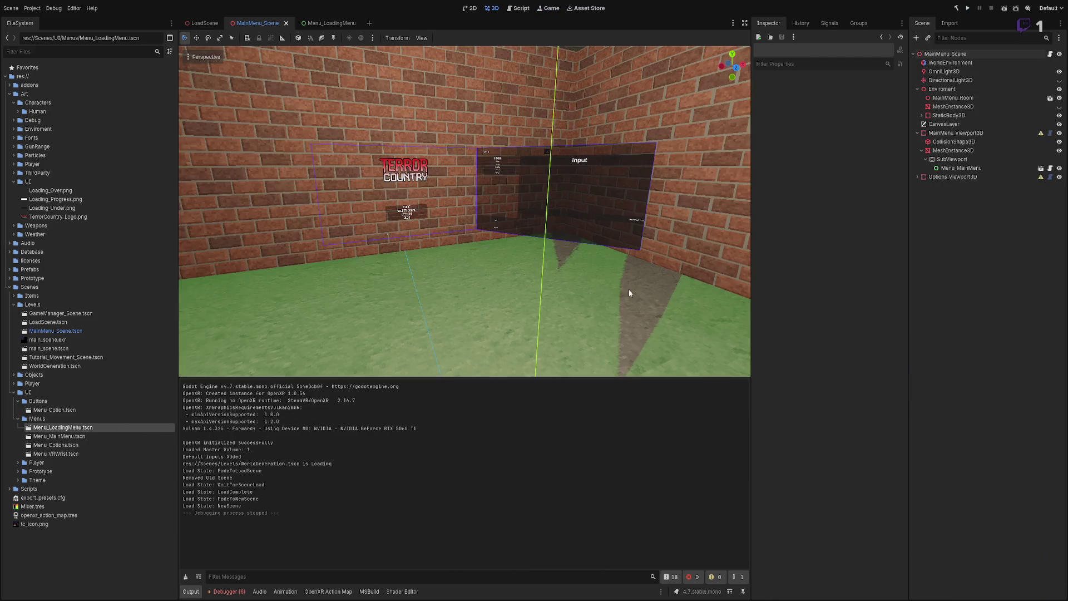
left_click(233, 591)
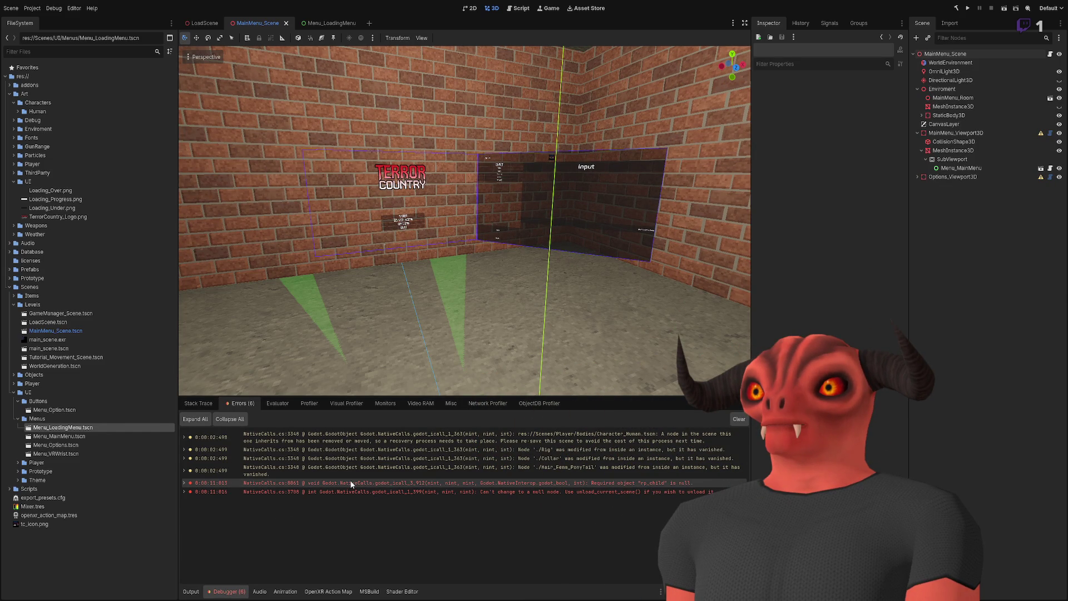
left_click(183, 491)
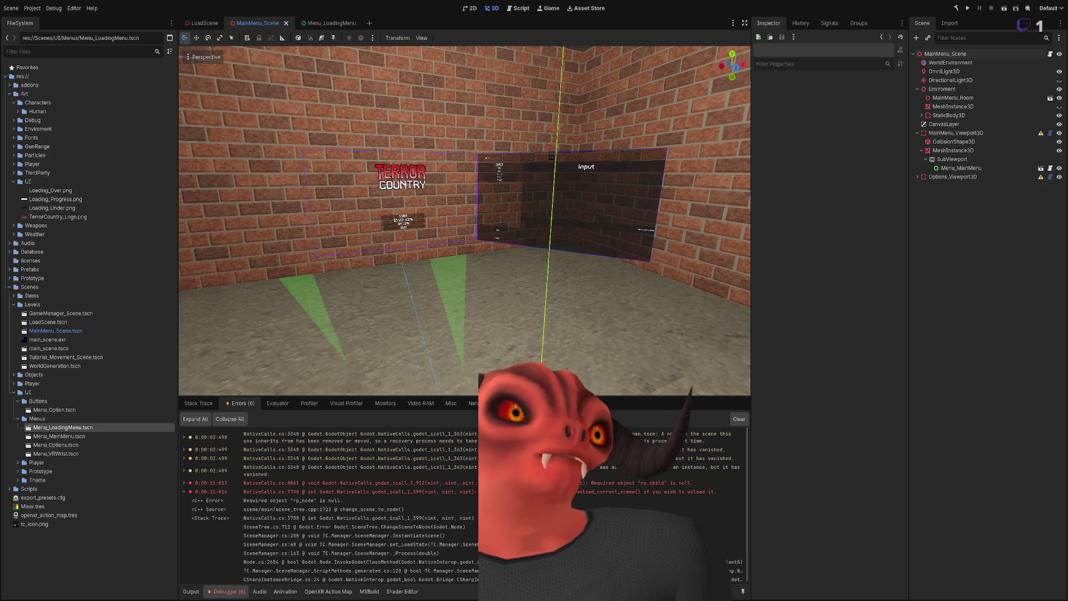
key("alt+Tab")
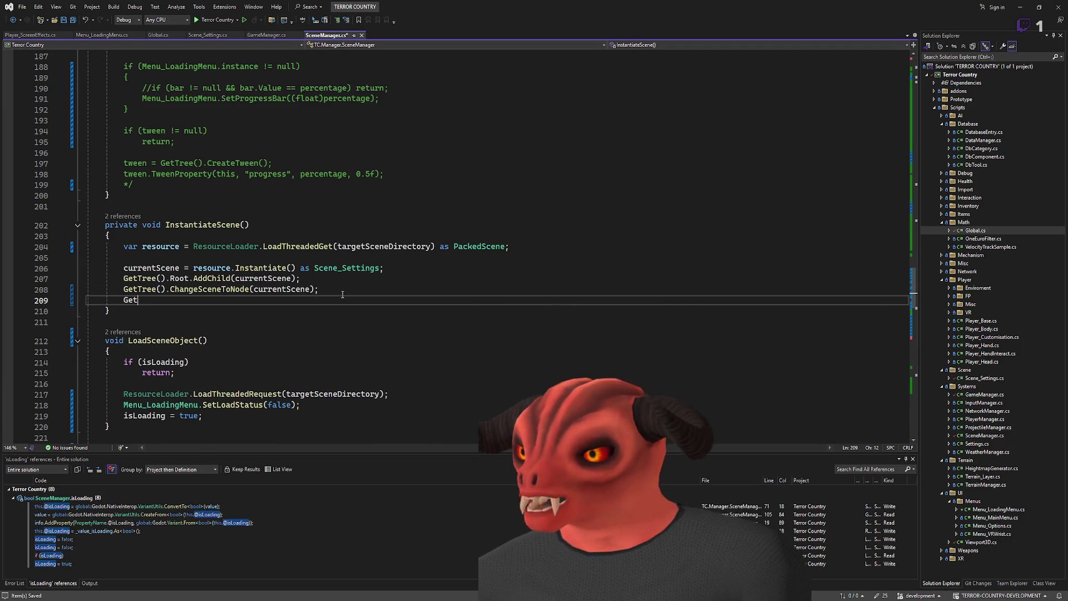
type("Tree().CurrentScene = currentScene;")
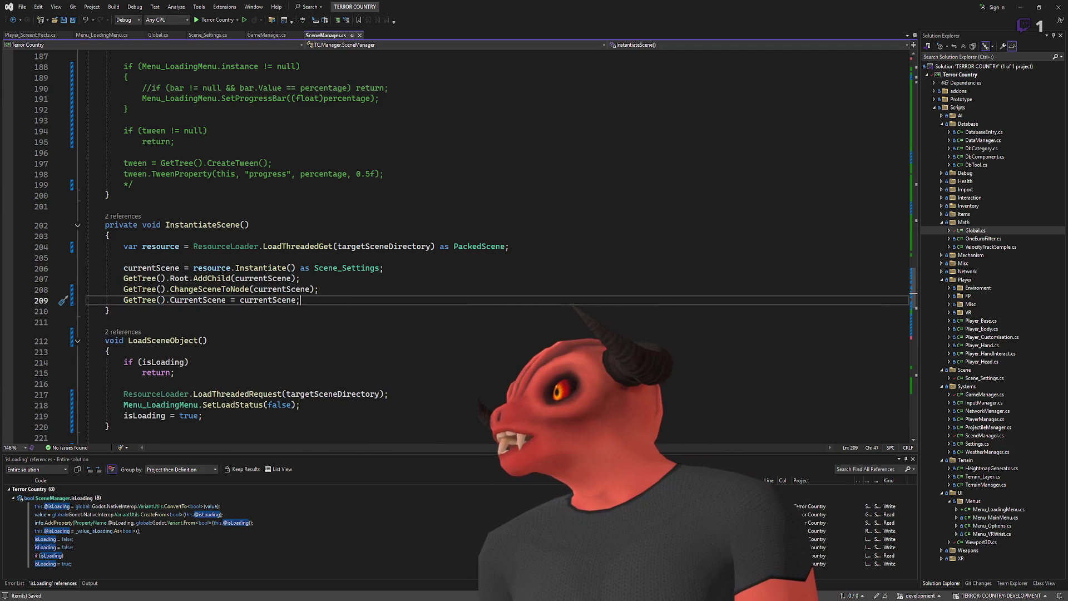
Step: Rebuild and play the game with the CurrentScene assignment, then view the runtime errors list
key("alt+Tab")
left_click(956, 7)
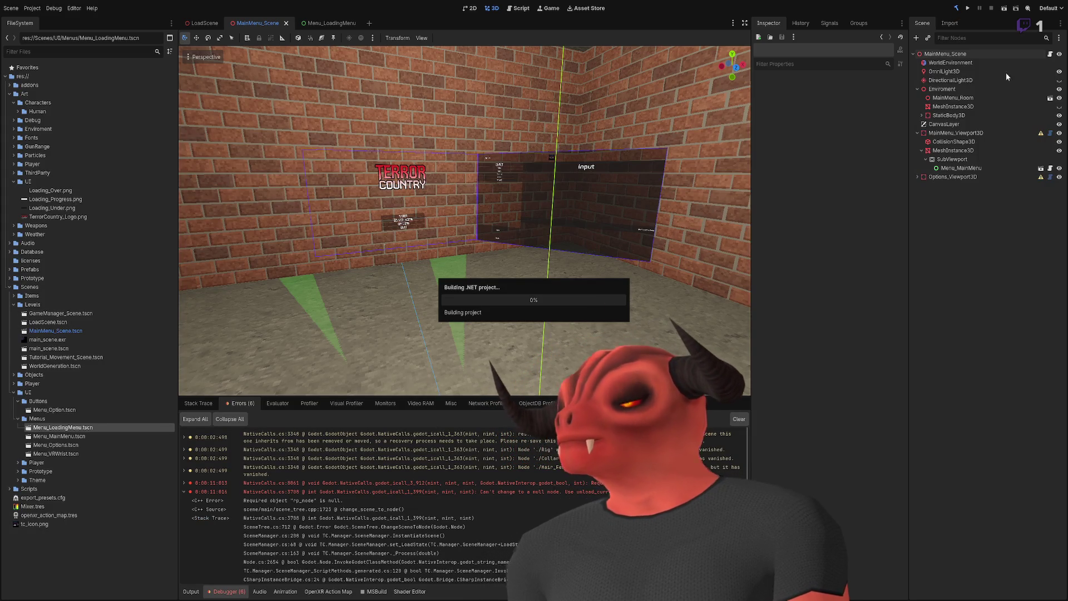
left_click(969, 9)
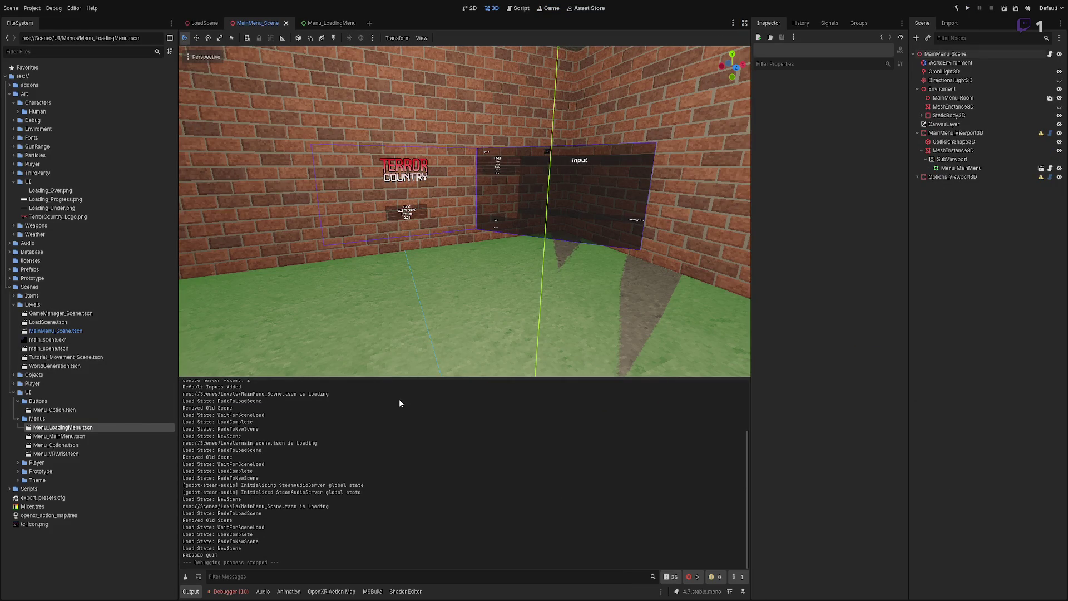
left_click(227, 592)
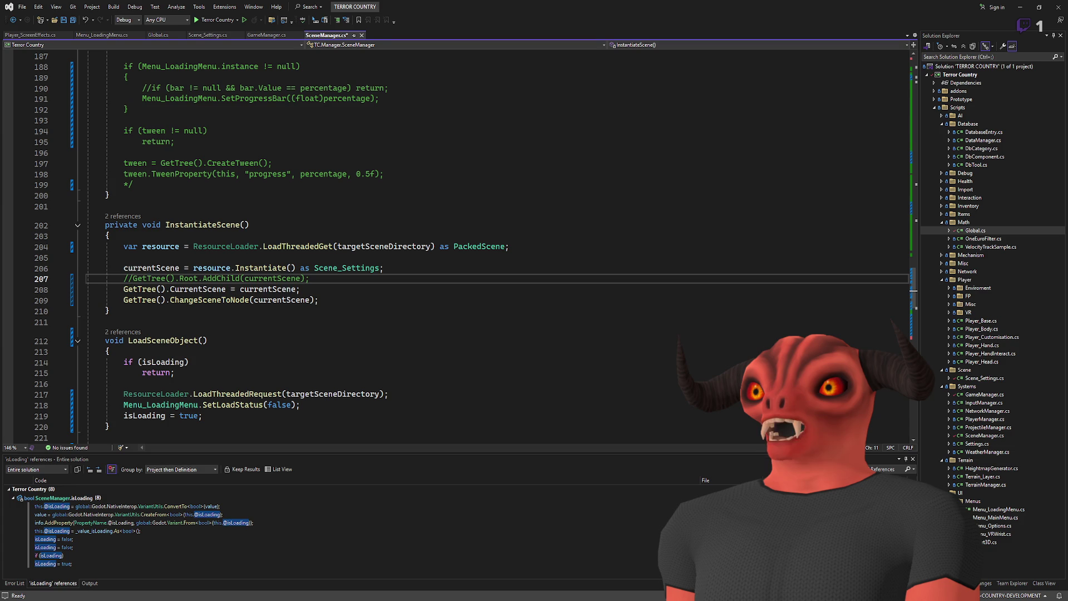
Step: Uncomment the AddChild call on line 207, comment out ChangeSceneToNode, and save SceneManager.cs
key("BackSpace")
key("BackSpace")
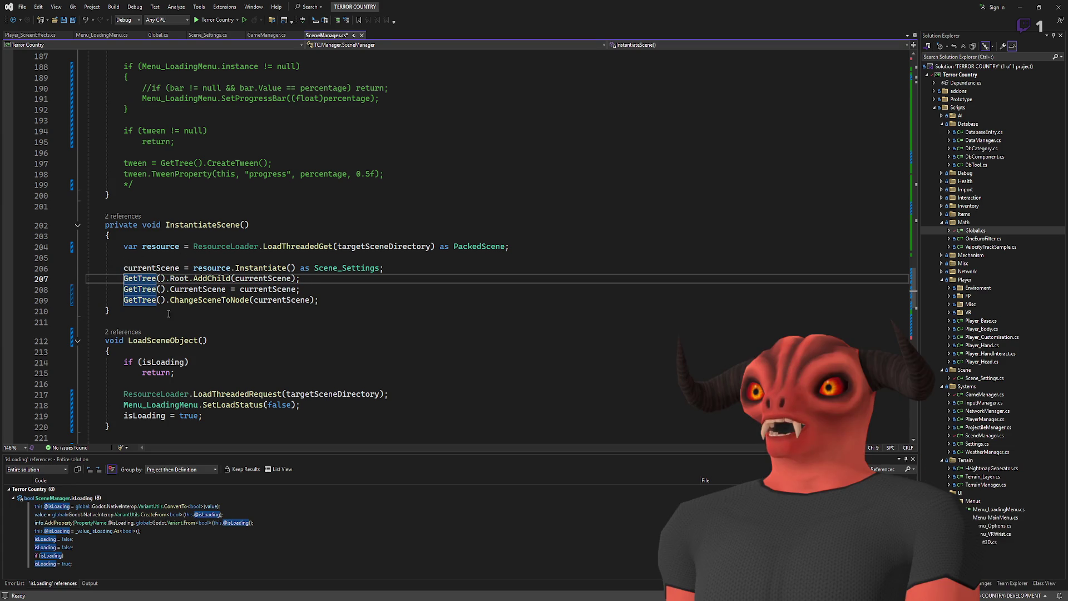
left_click(123, 301)
type("//")
mouse_move(170, 301)
left_mouse_down()
mouse_move(329, 300)
mouse_move(170, 289)
mouse_move(366, 300)
left_mouse_up()
left_click(383, 283)
key("ctrl+s")
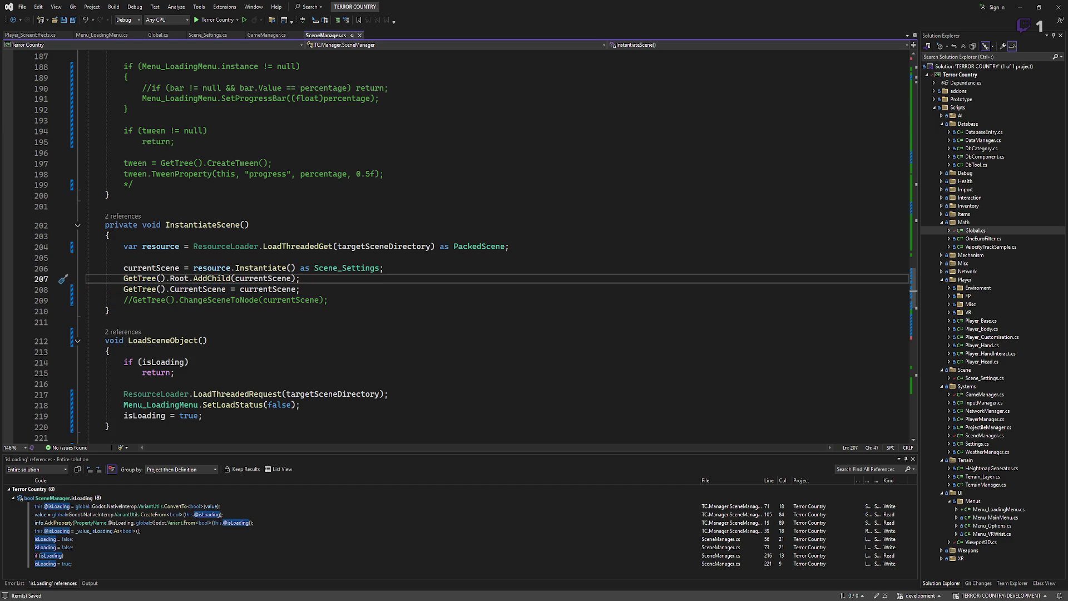
key("Up")
key("Up")
key("Up")
key("alt+Tab")
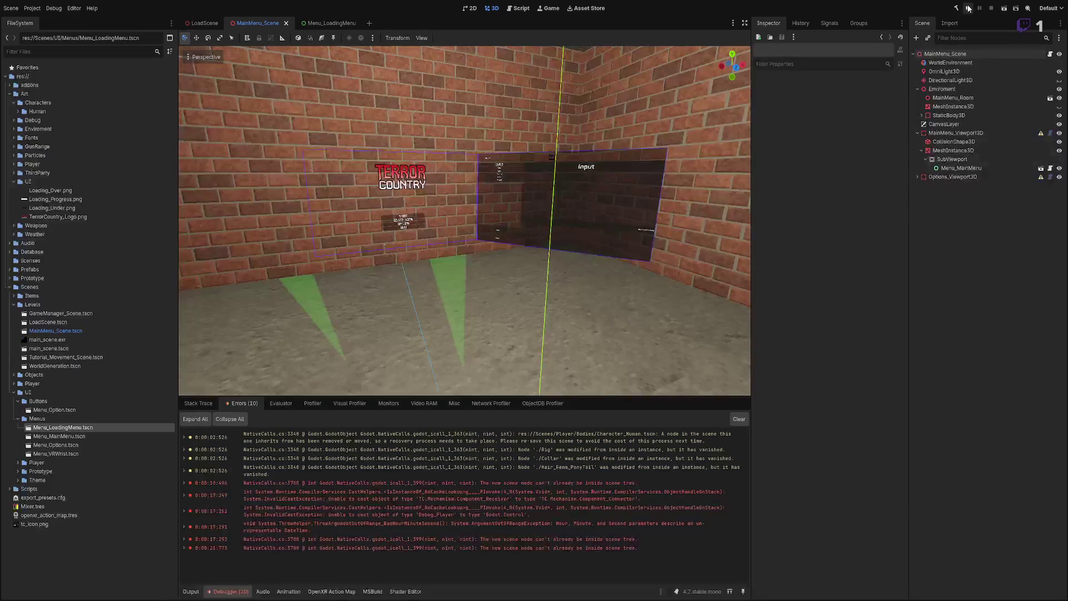
Step: Launch and play the game while grab events log, then view its live remote scene tree
left_click(966, 8)
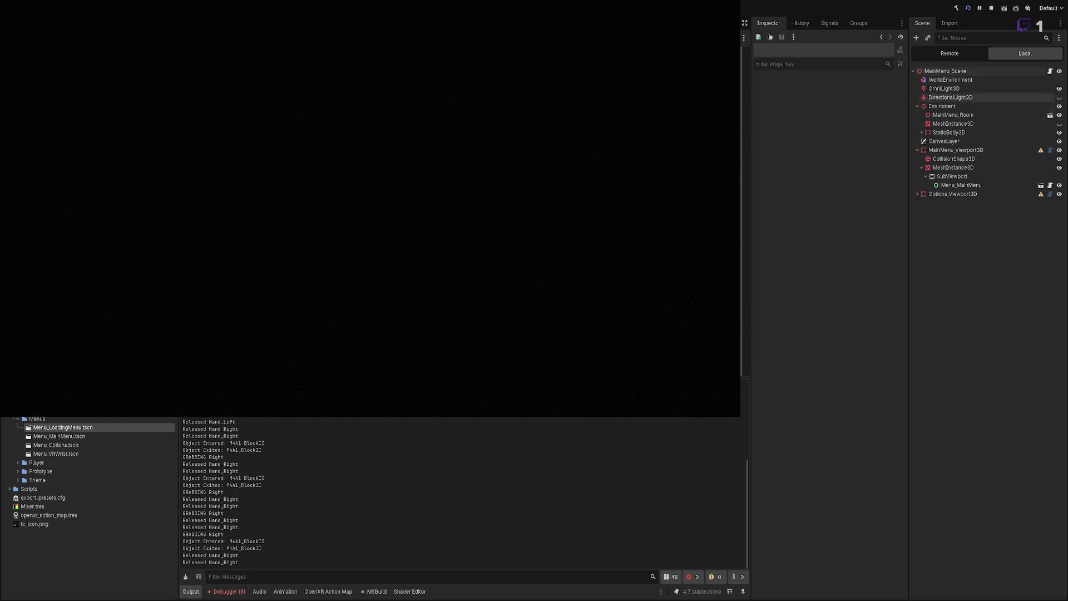
left_click(949, 54)
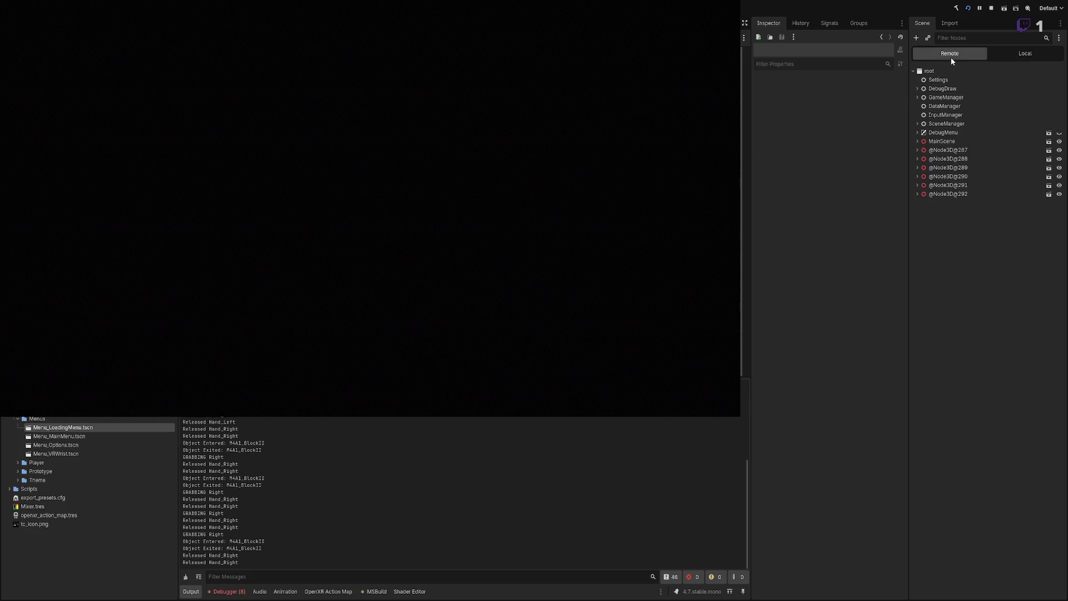
Step: Select and expand the remote MainScene node, then inspect its WorldEnvironment child
left_click(932, 143)
left_click(918, 140)
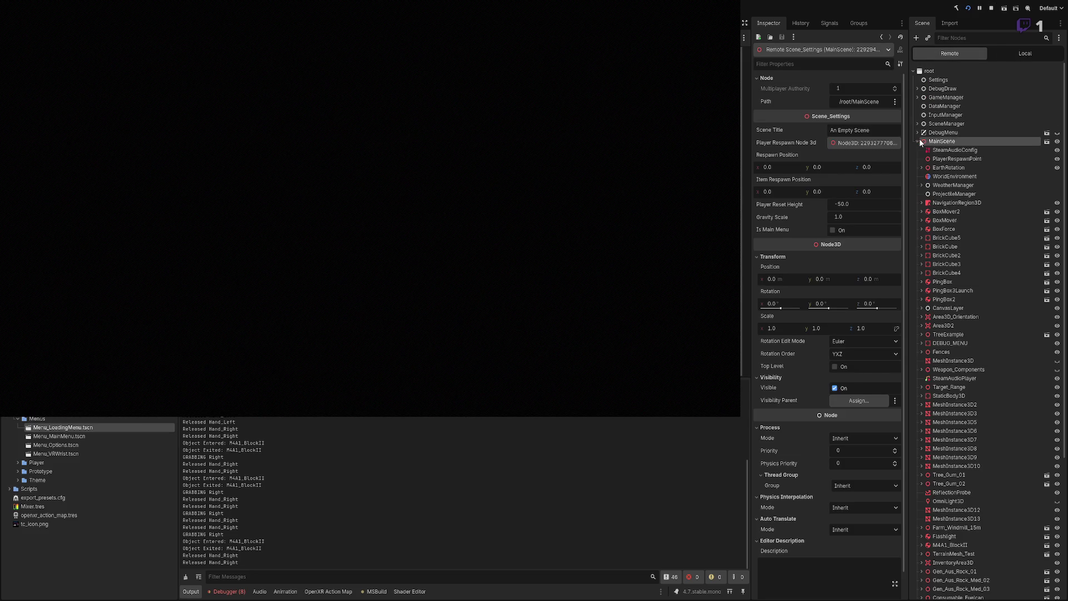
left_click(950, 176)
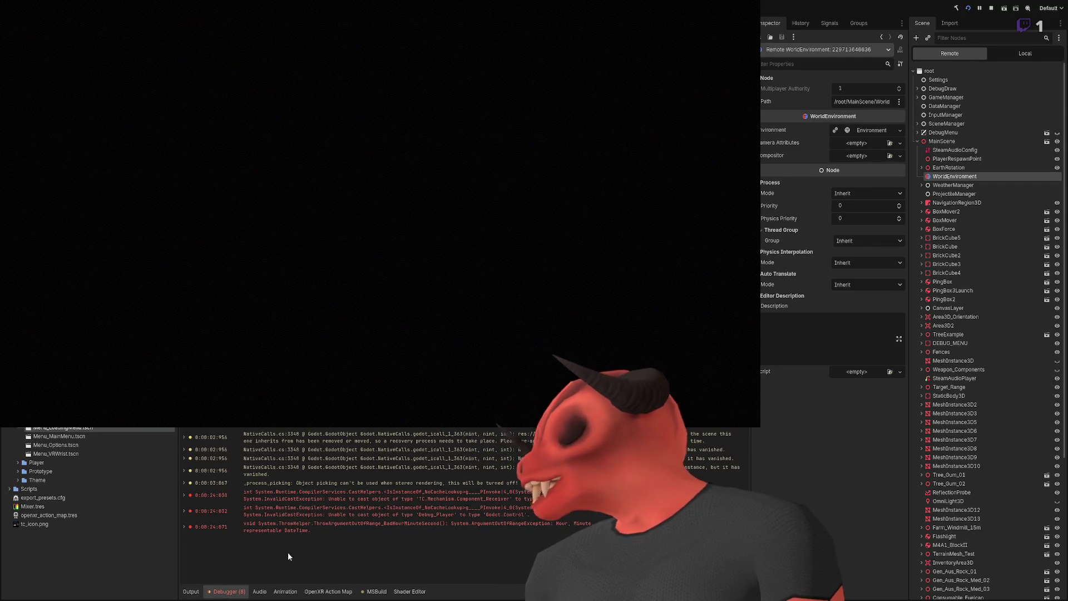
Step: Expand the stack traces of the 0:00:24:071, 0:00:24:032 and 0:00:24:030 errors
left_click(183, 528)
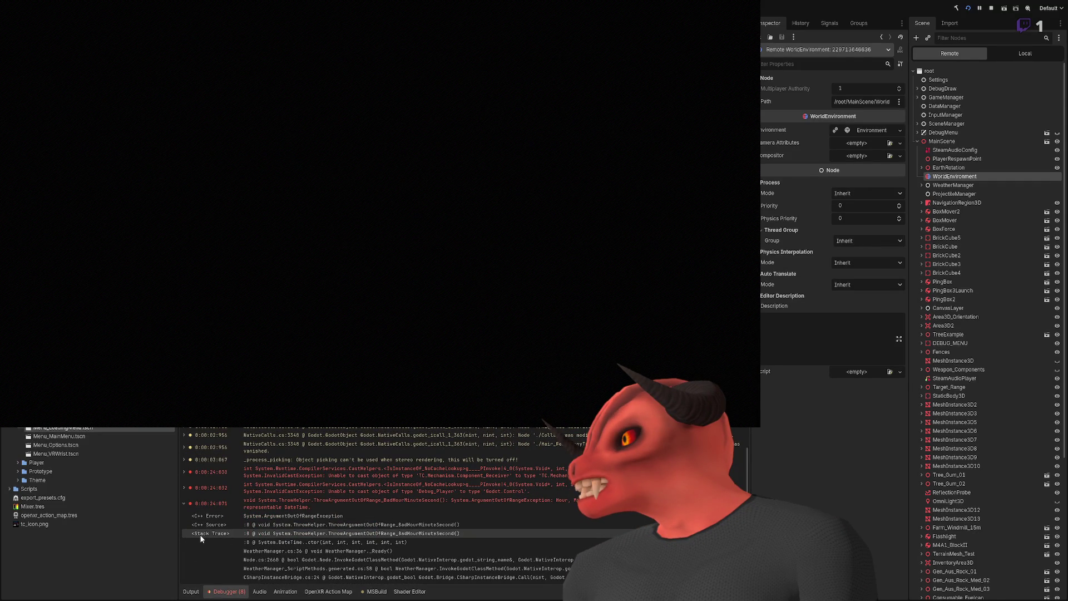
left_click(184, 503)
left_click(187, 512)
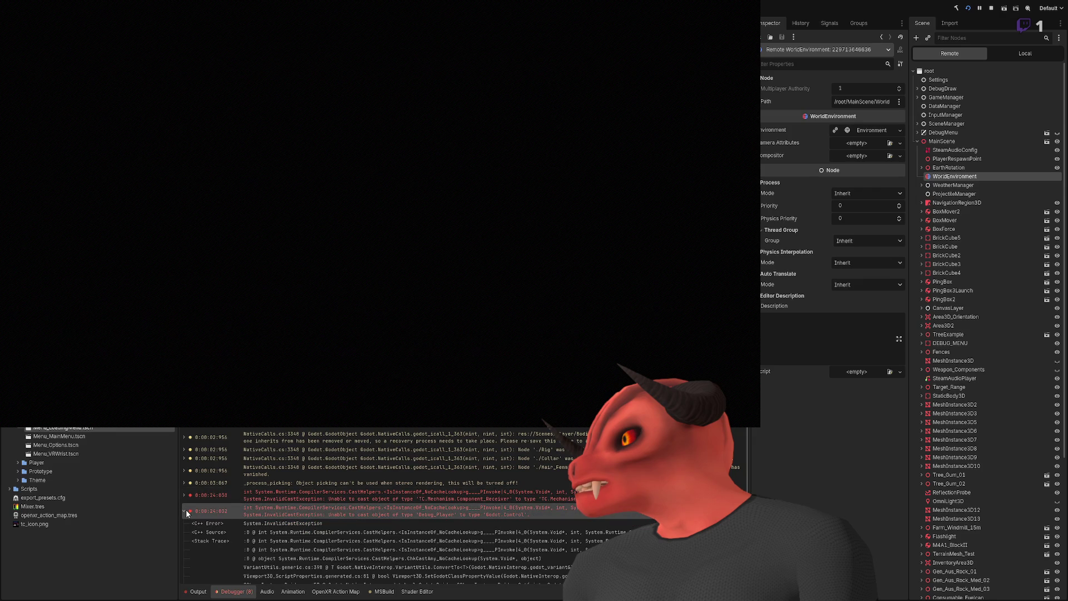
scroll(376, 548, "down", 1)
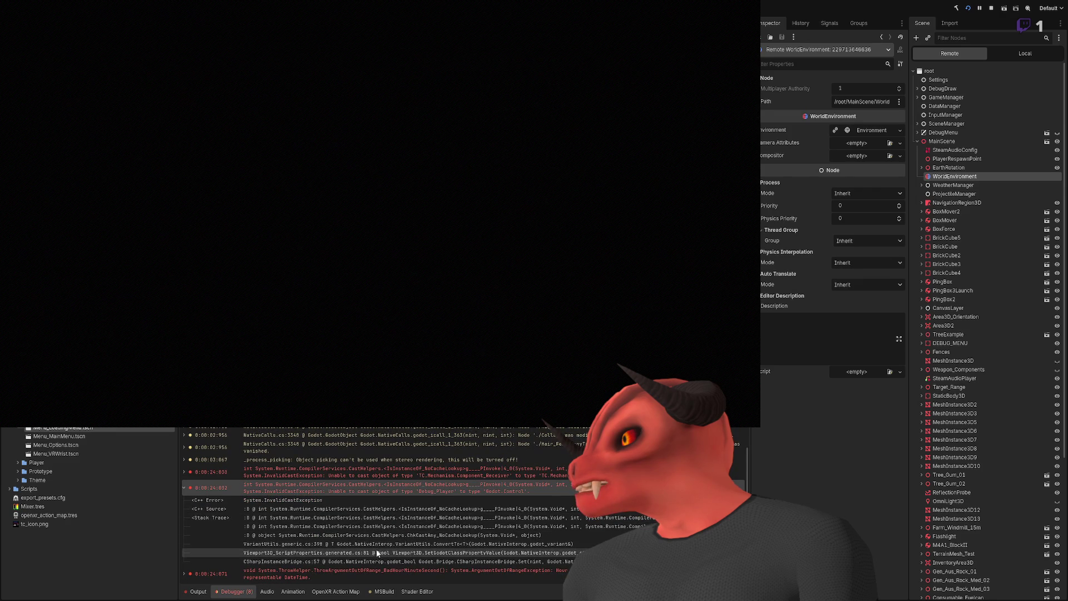
left_click(181, 487)
left_click(185, 494)
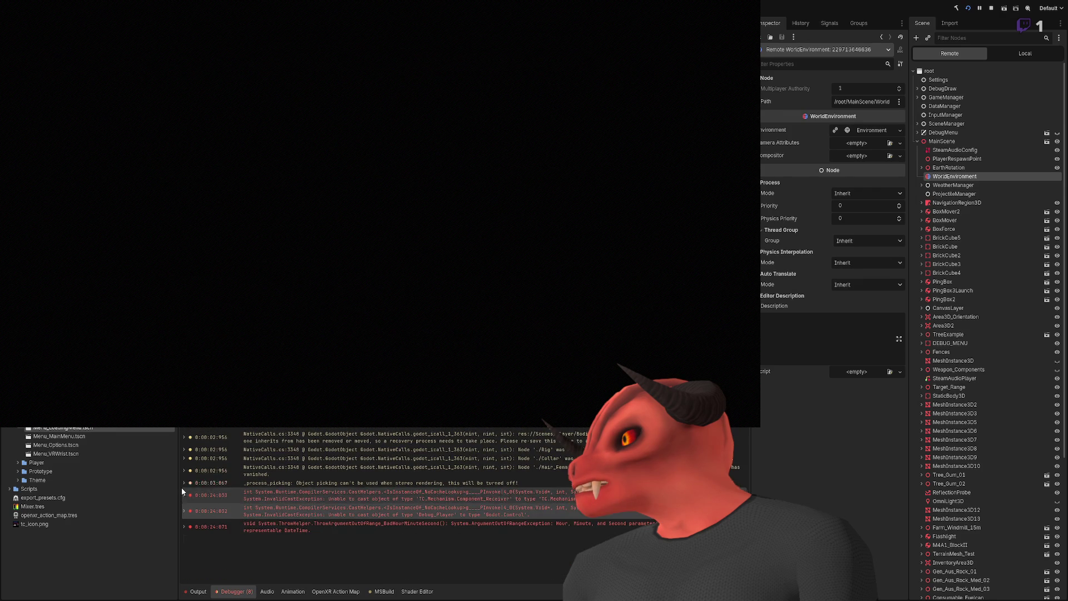
scroll(296, 512, "down", 2)
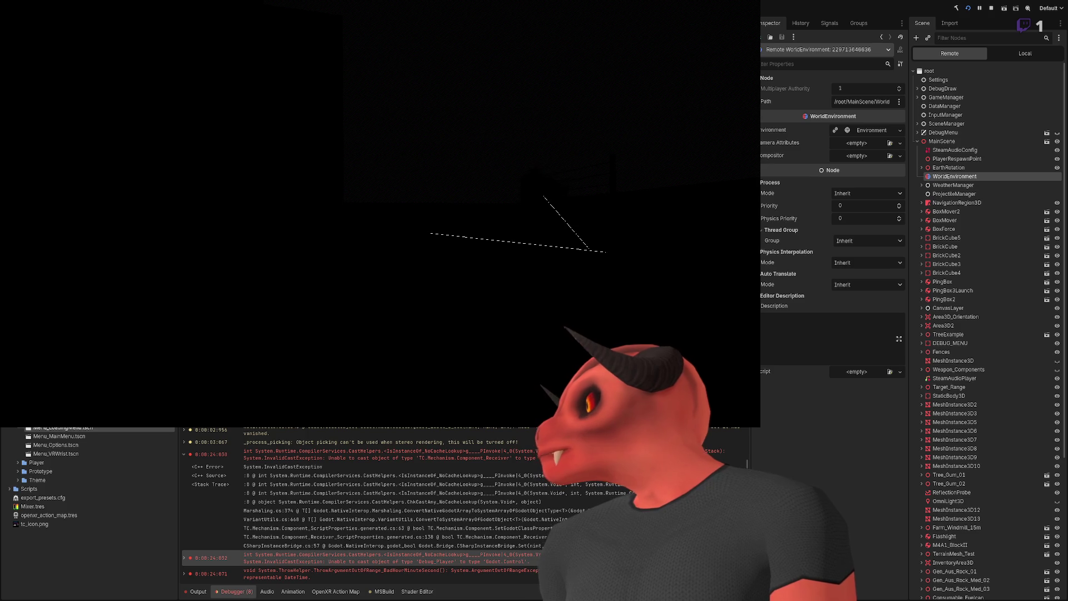
Step: Stop the running game with F8 and collapse the 0:00:24:030 error
key("F8")
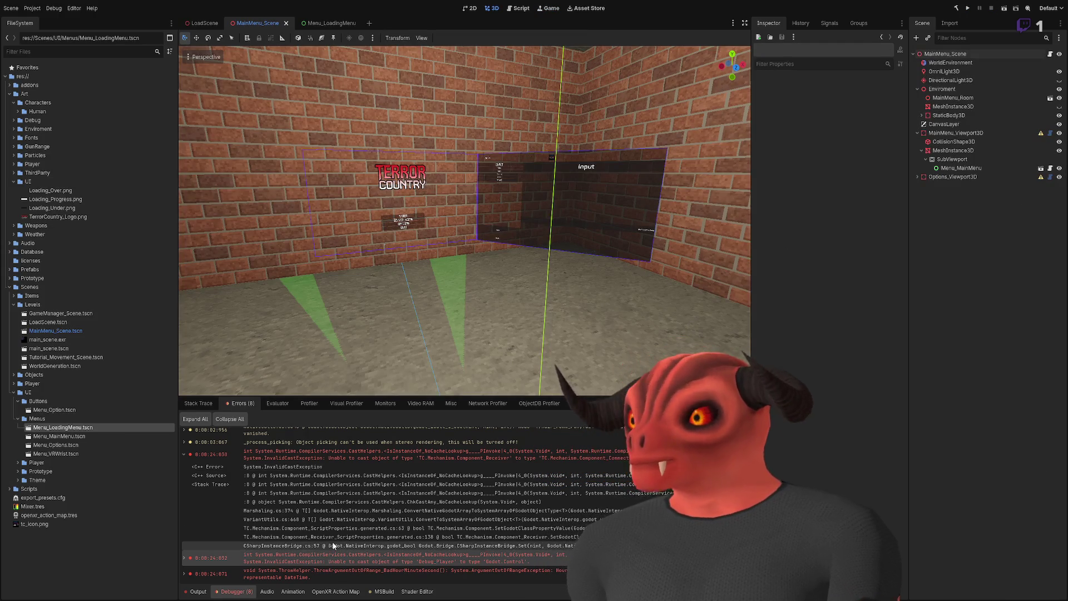
scroll(278, 523, "up", 2)
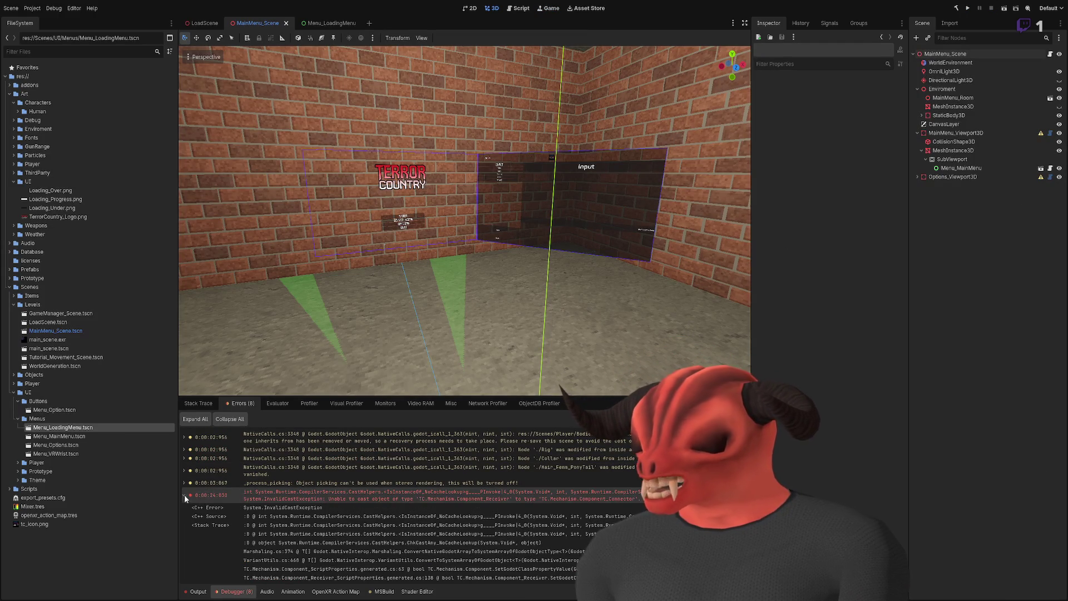
left_click(185, 496)
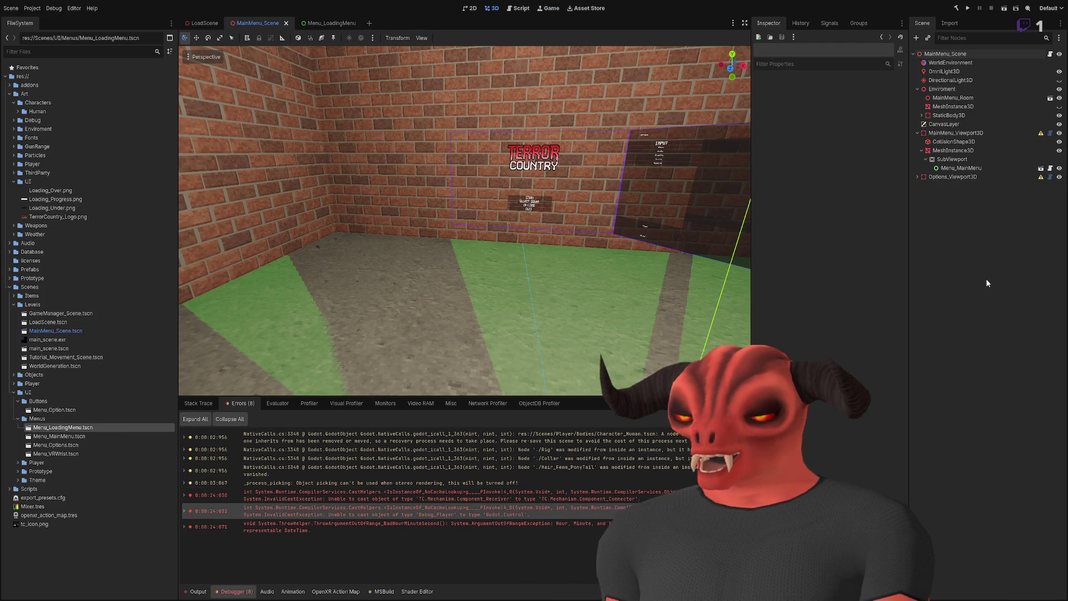
Step: Show the Output log and select the first ERROR line
left_click(209, 590)
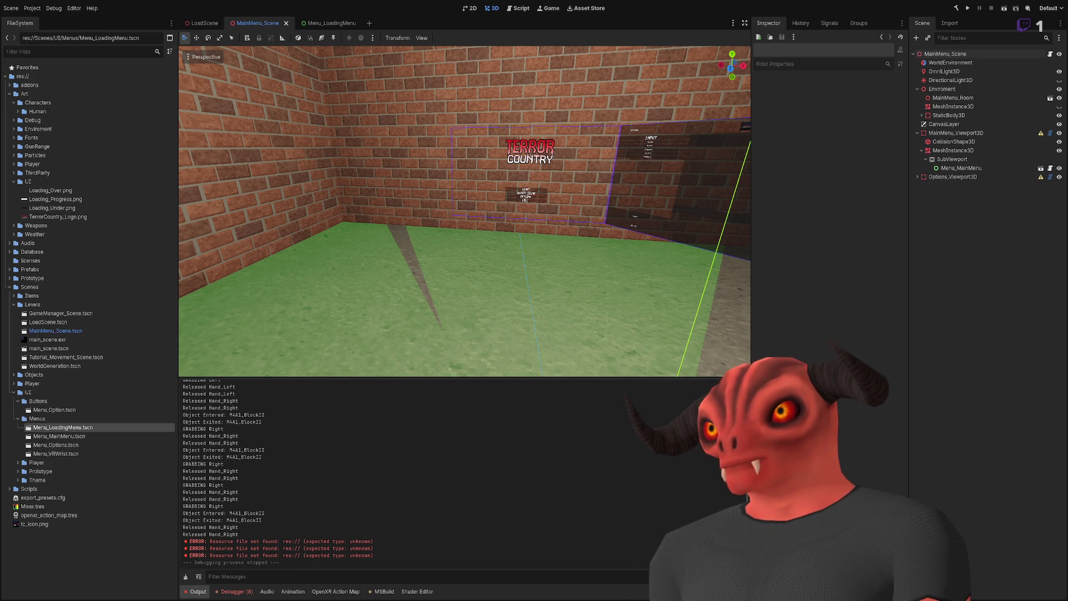
double_click(199, 548)
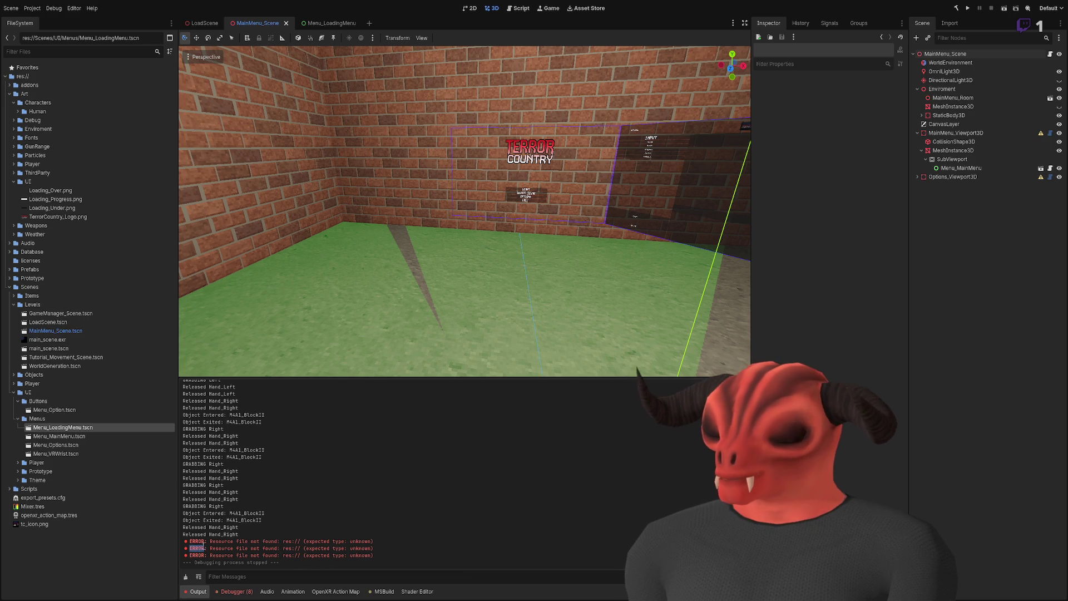
triple_click(262, 543)
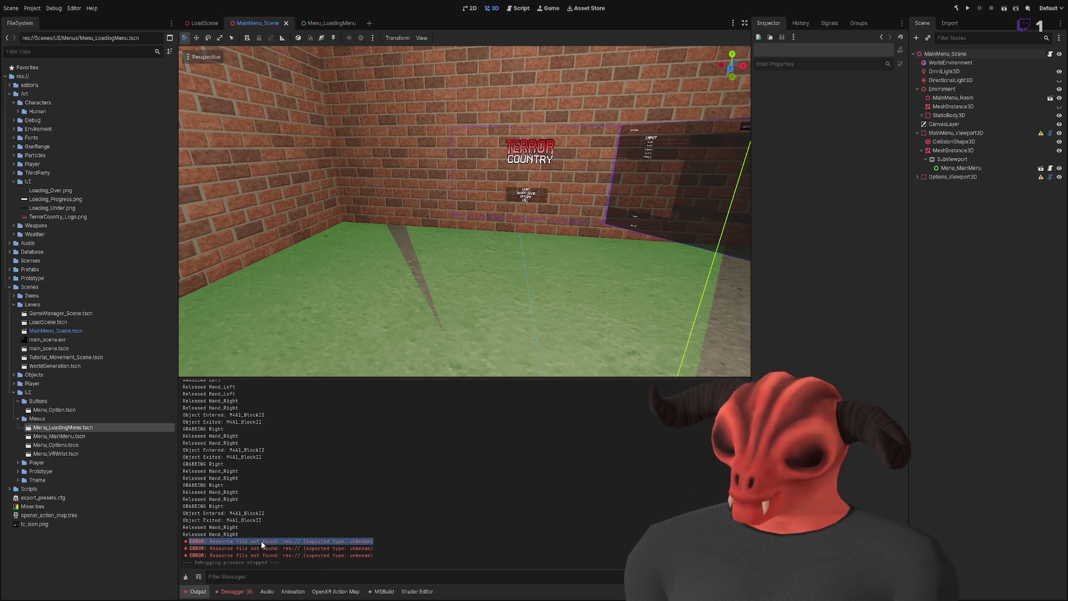
left_click(240, 592)
left_click(201, 592)
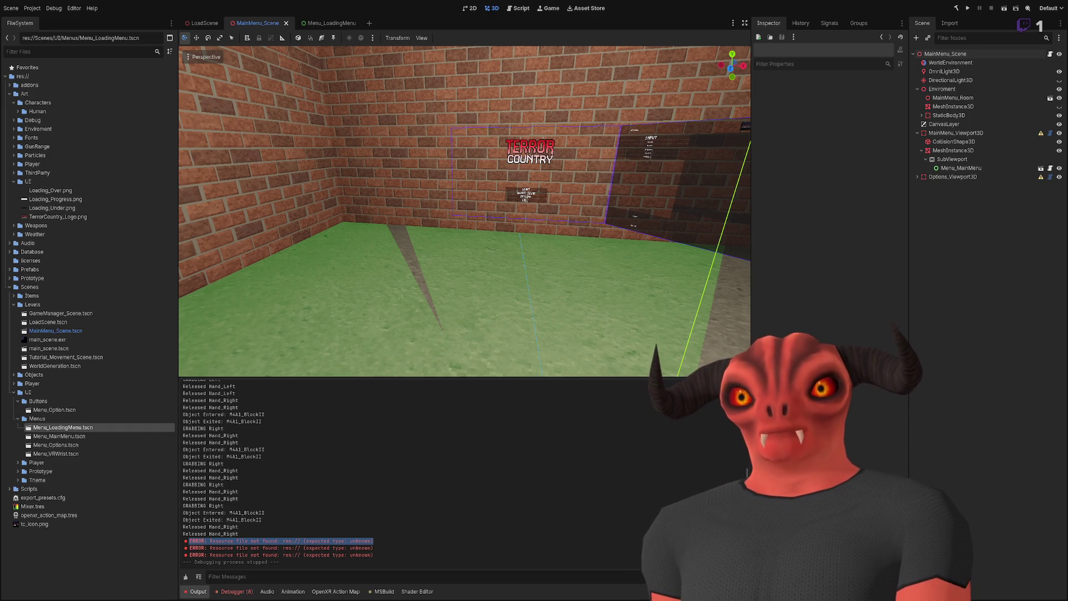
key("alt+Tab")
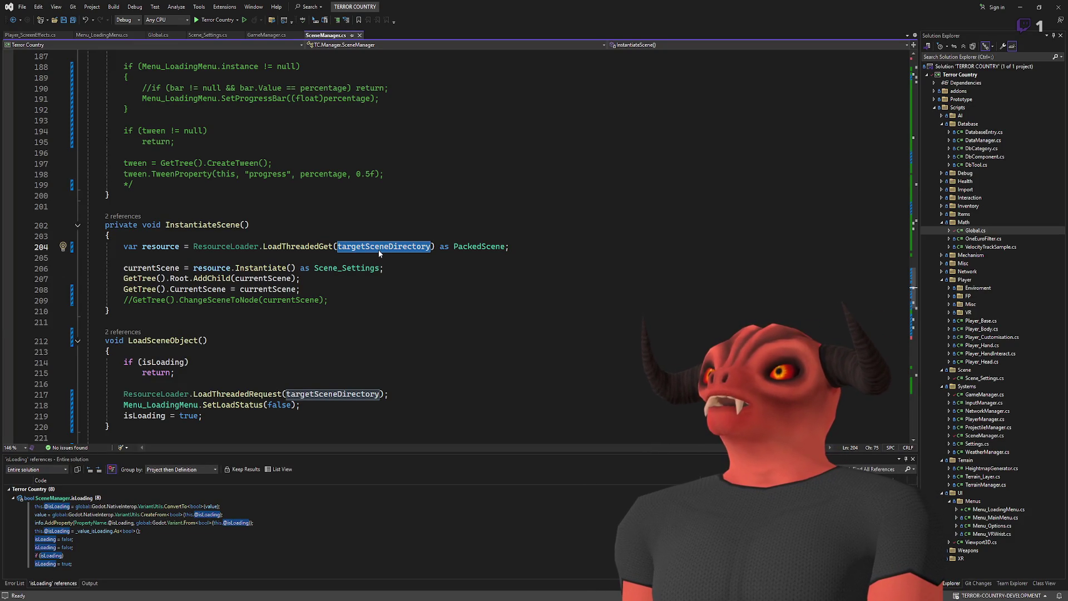
Step: Review SceneManager.cs's load-state logic and select line 72 resetting targetSceneDirectory
left_click(241, 225)
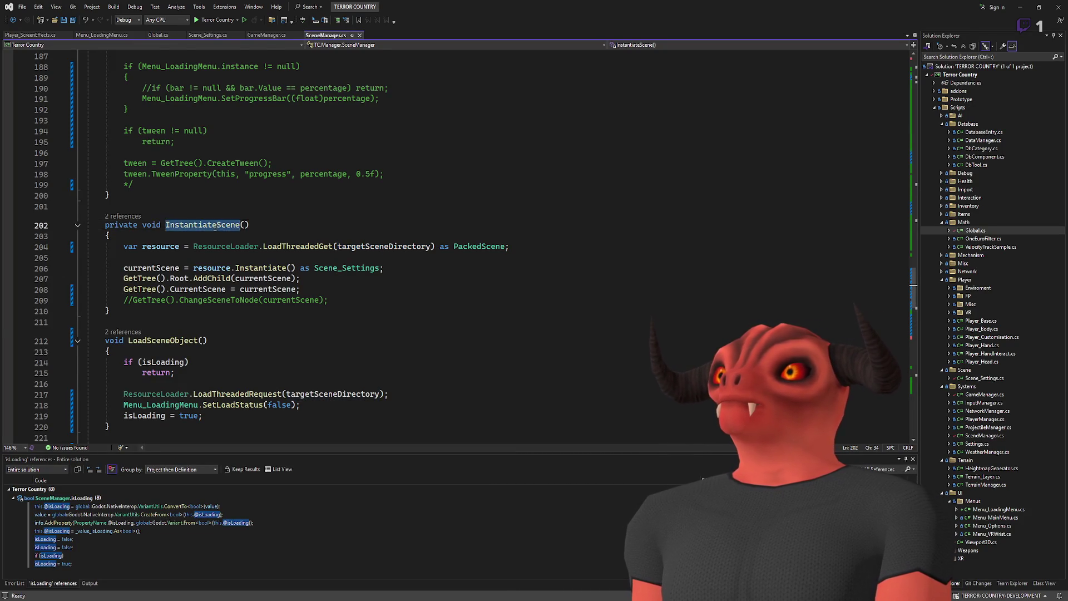
scroll(341, 291, "up", 7)
scroll(341, 292, "up", 20)
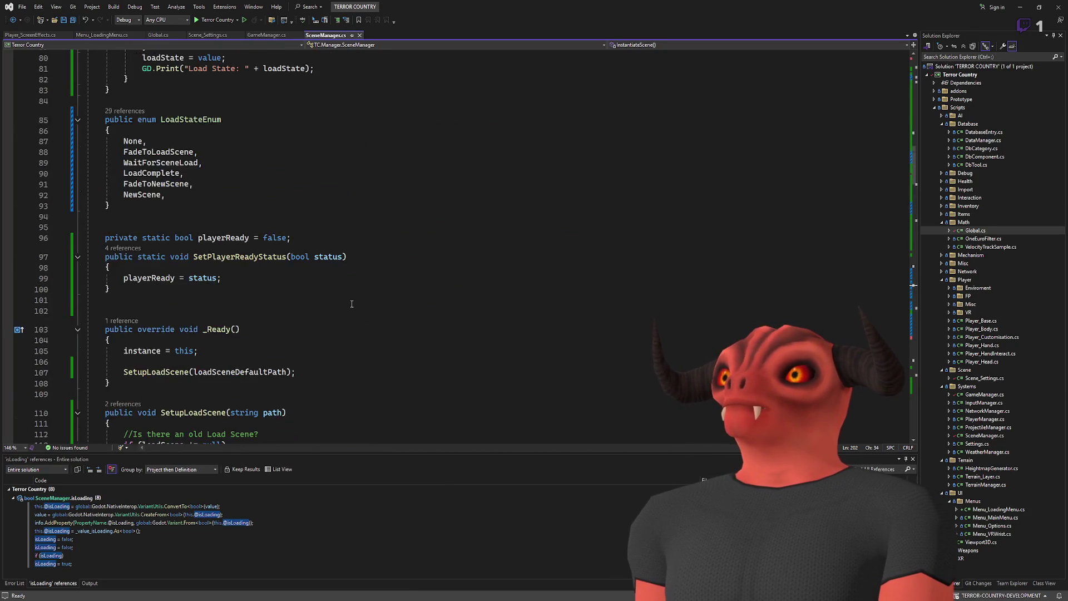
scroll(355, 307, "up", 16)
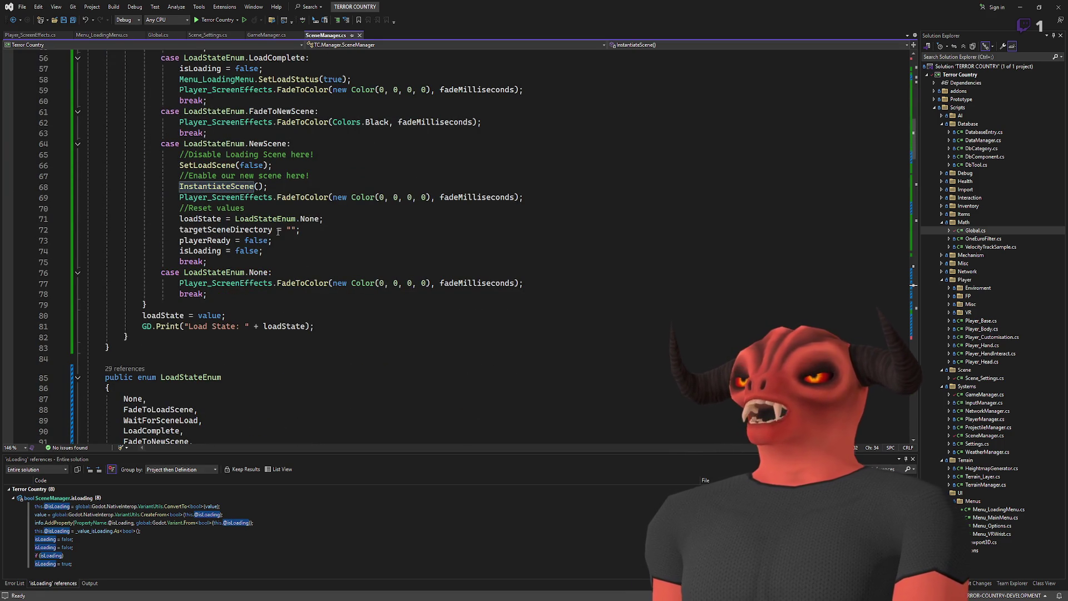
scroll(278, 232, "down", 20)
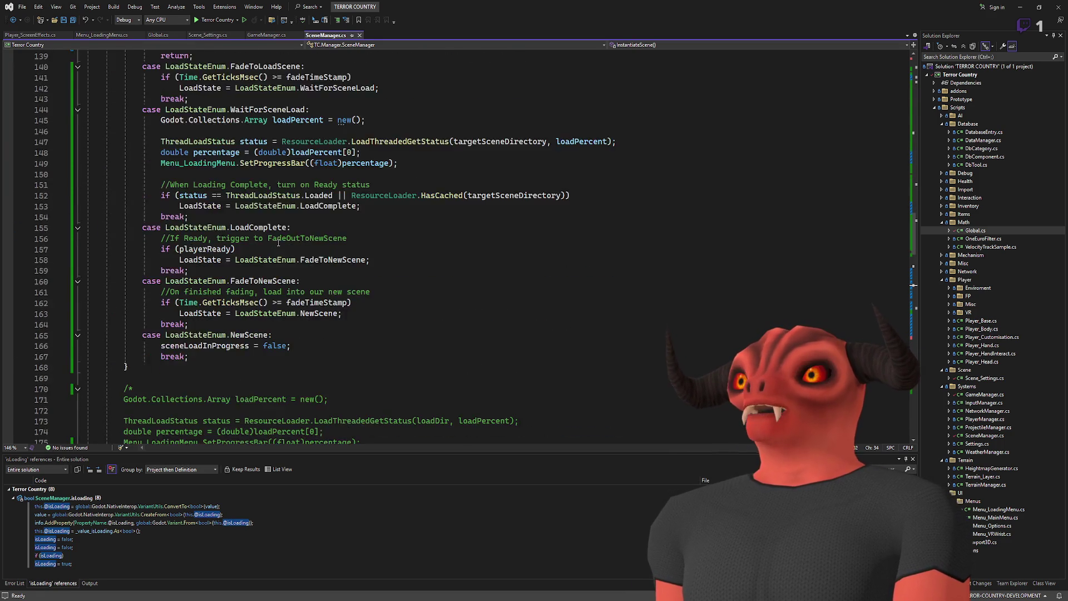
scroll(278, 244, "down", 8)
scroll(290, 250, "up", 20)
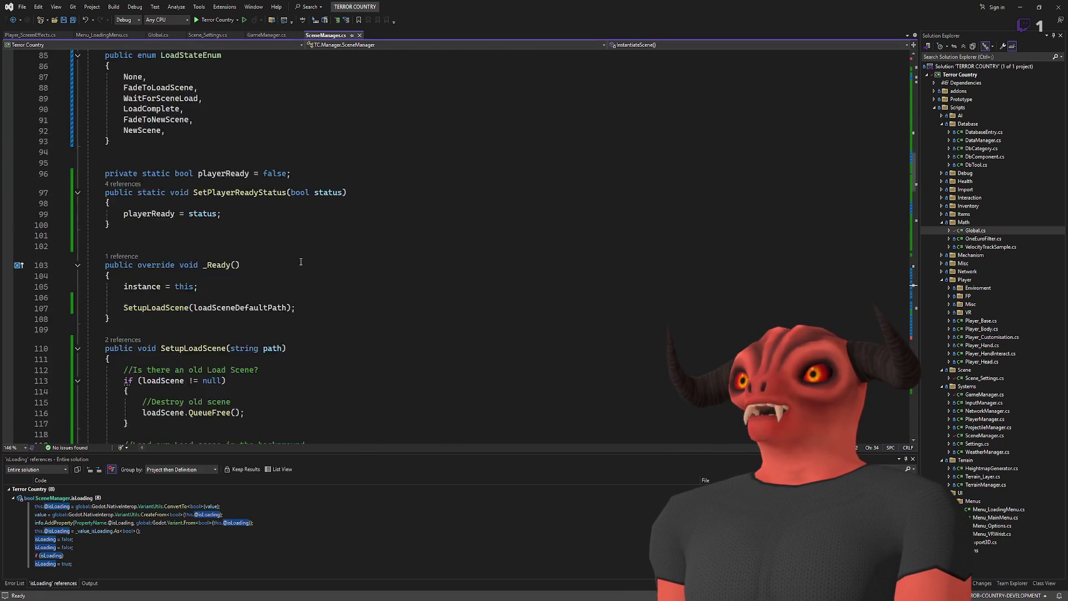
left_click_drag(342, 321, 356, 319)
Step: Jump from the InstantiateScene() call to its definition with Find
left_click(224, 285)
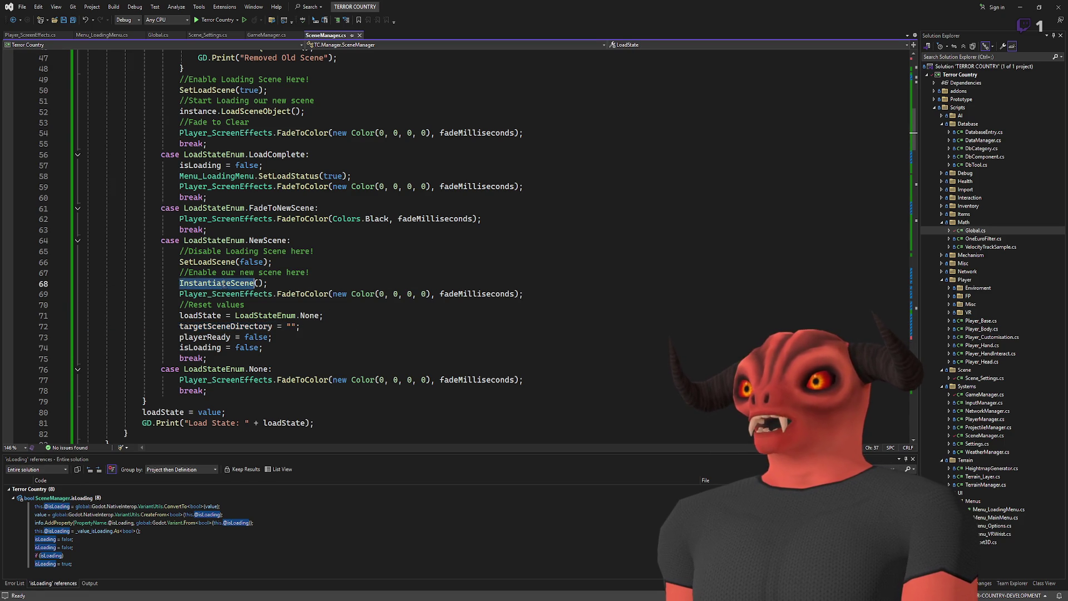
key("ctrl+f")
key("Return")
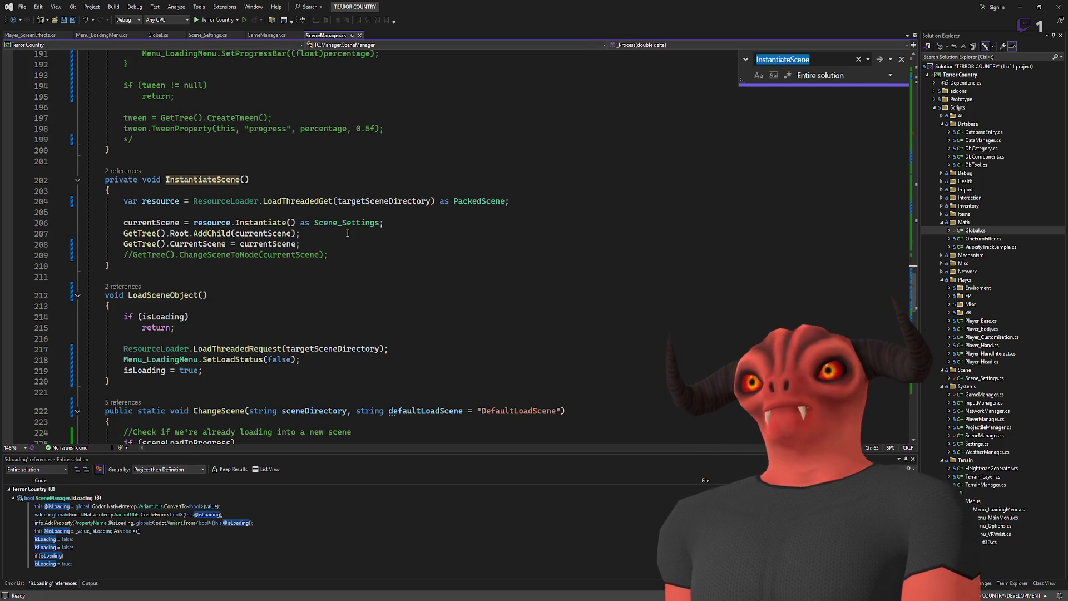
Step: Replace var with PackedScene on line 204's LoadThreadedGet declaration
left_click(901, 59)
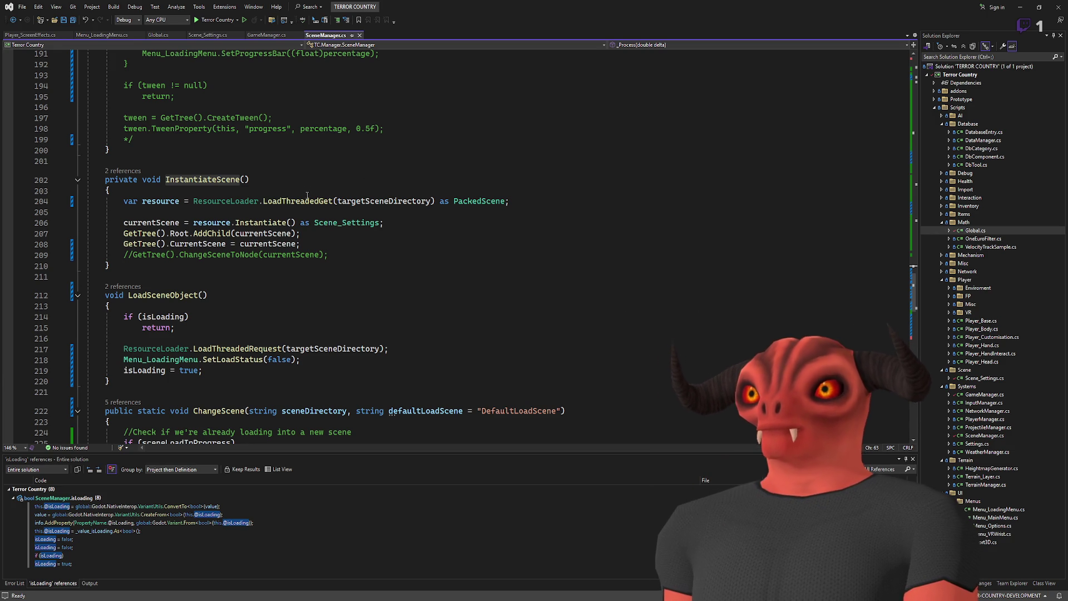
mouse_move(434, 201)
left_mouse_down()
mouse_move(167, 201)
mouse_move(194, 201)
left_mouse_up()
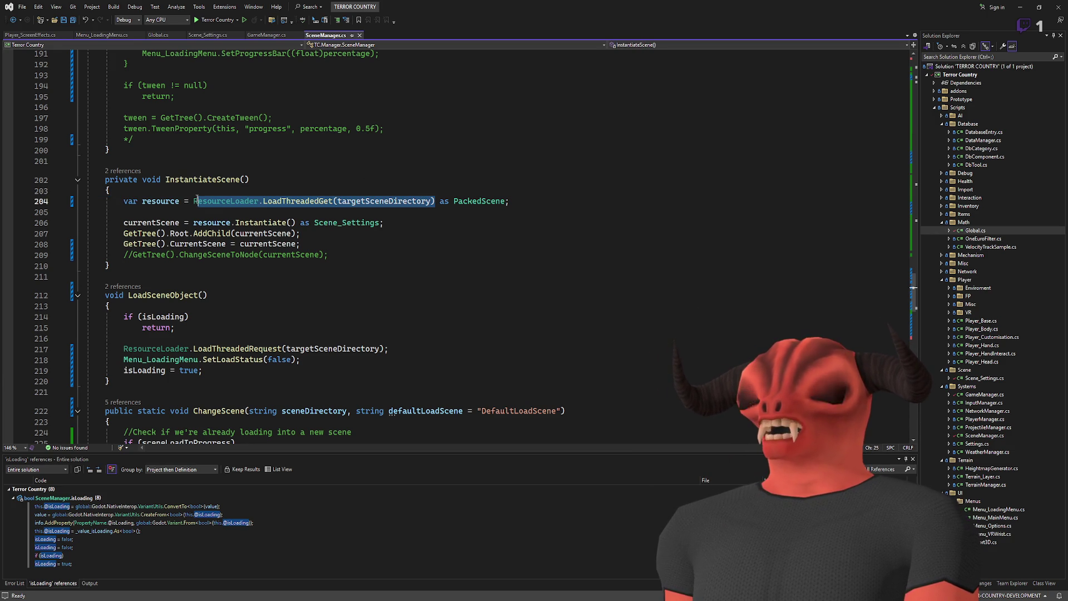
double_click(395, 201)
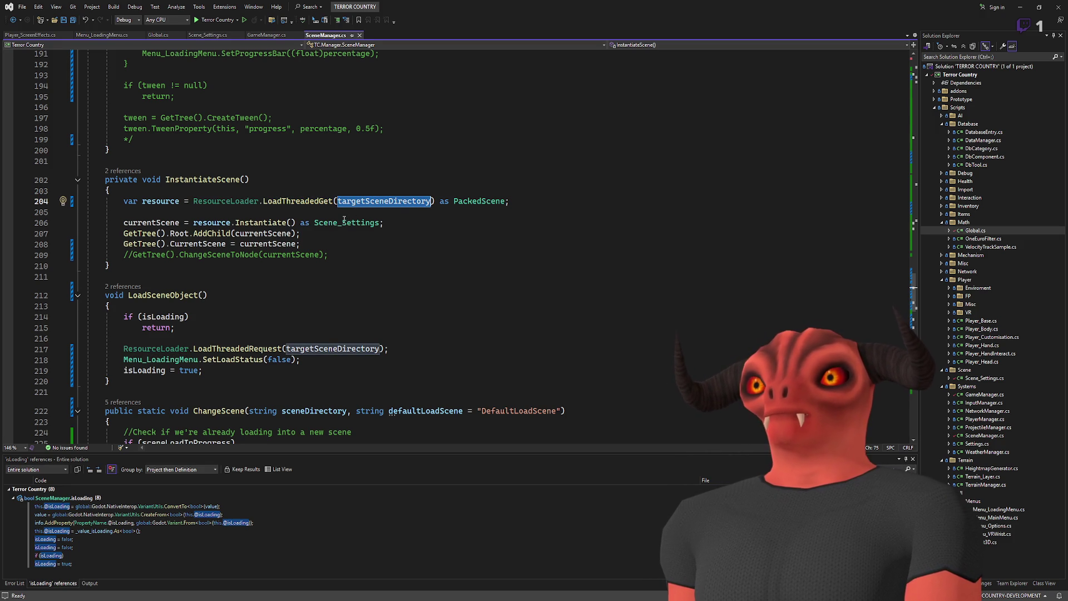
double_click(134, 201)
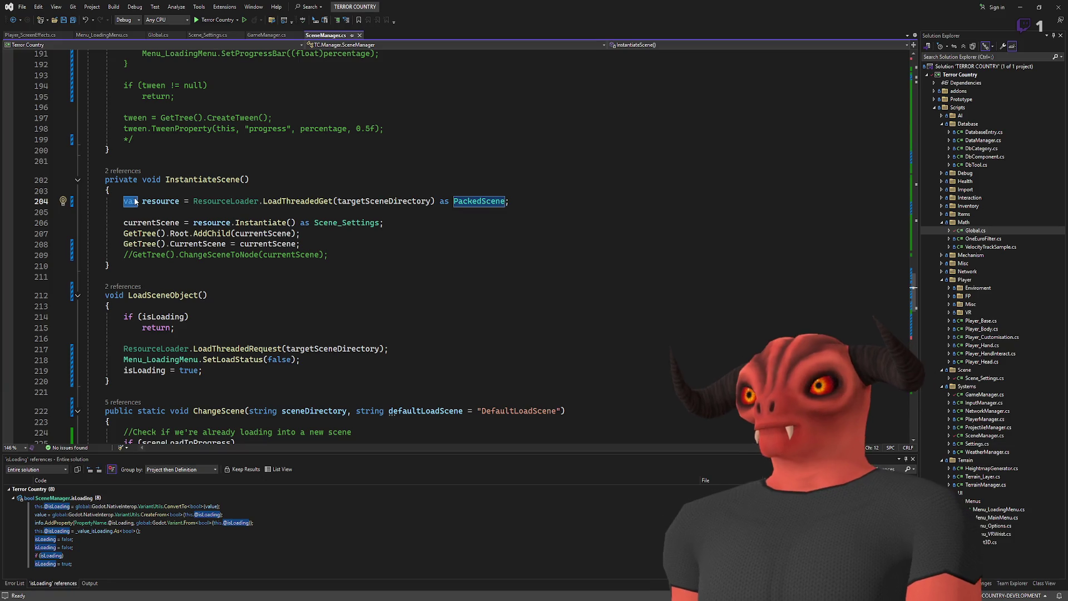
type("PackedScene")
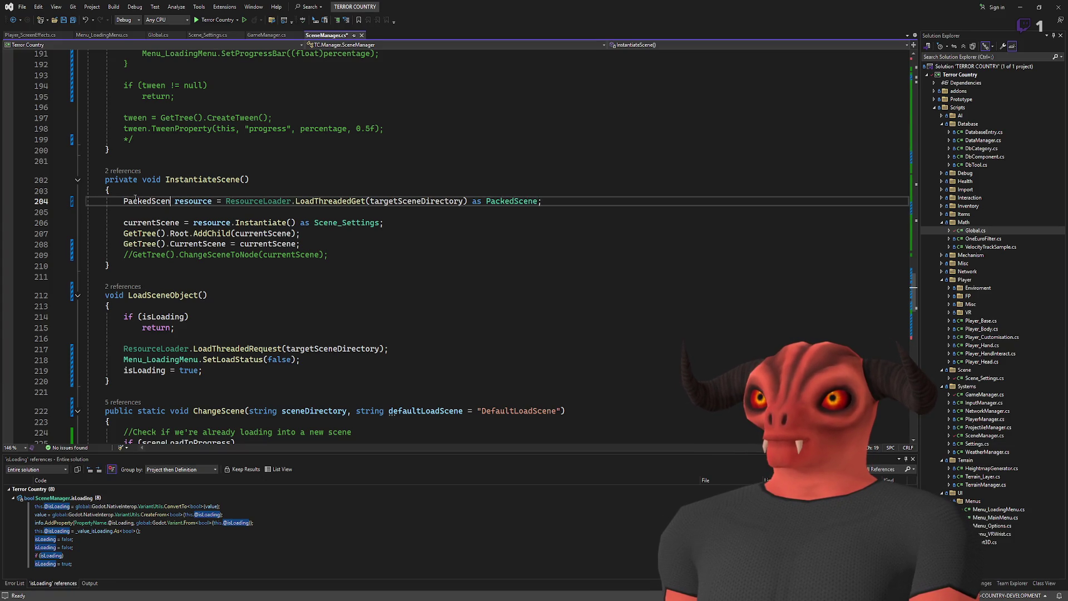
Step: Change line 206 to Instantiate<Scene_Settings>(), dropping the 'as Scene_Settings' cast, and save
left_click(412, 244)
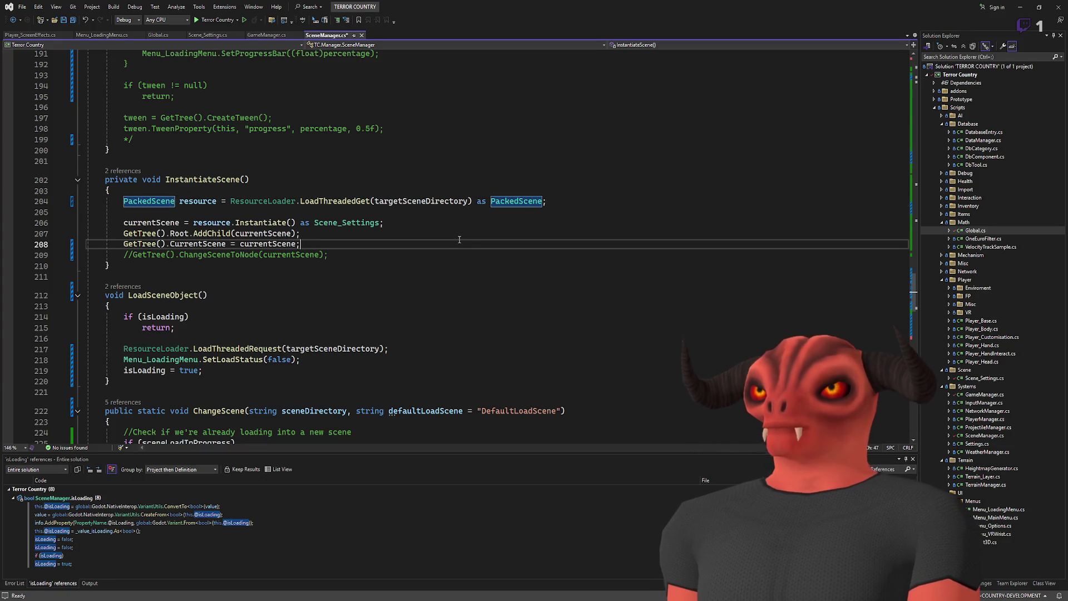
left_click(284, 223)
double_click(284, 222)
left_click(295, 223)
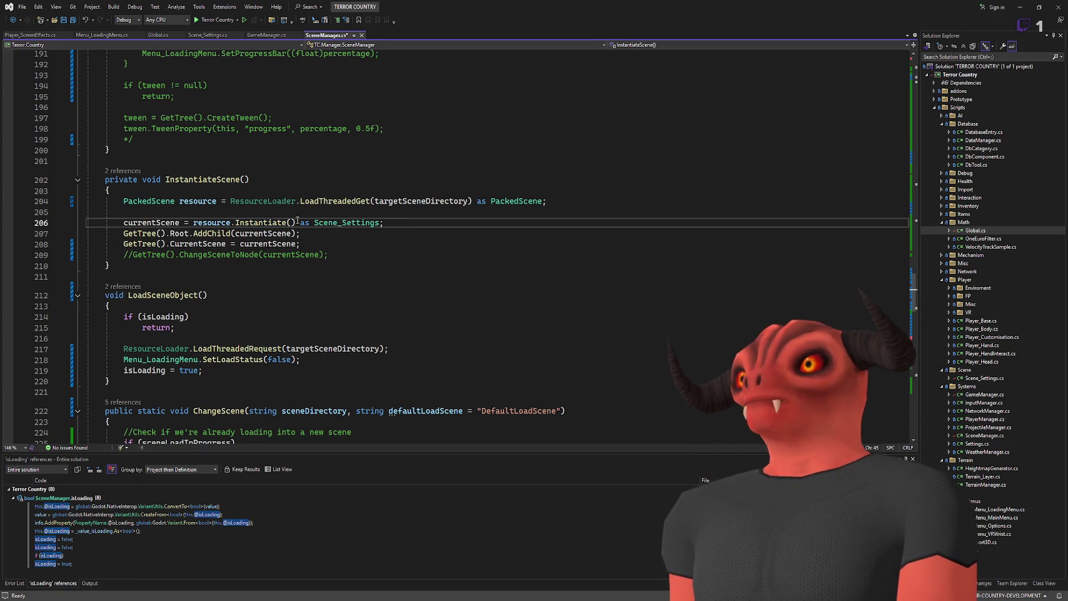
type("<Scene_Settings")
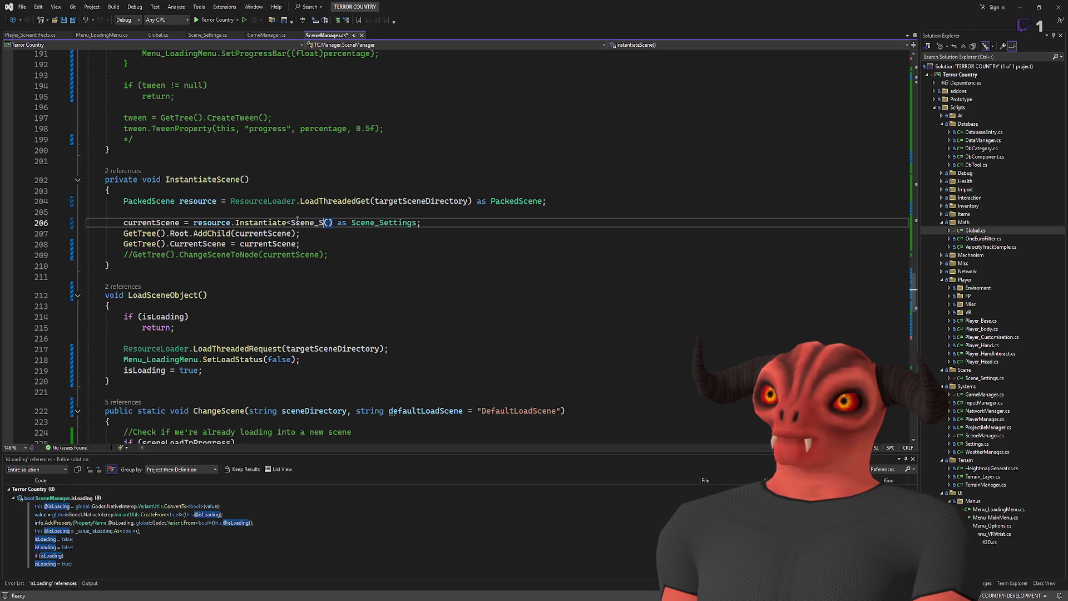
type(">")
key("Right")
key("Right")
key("Right")
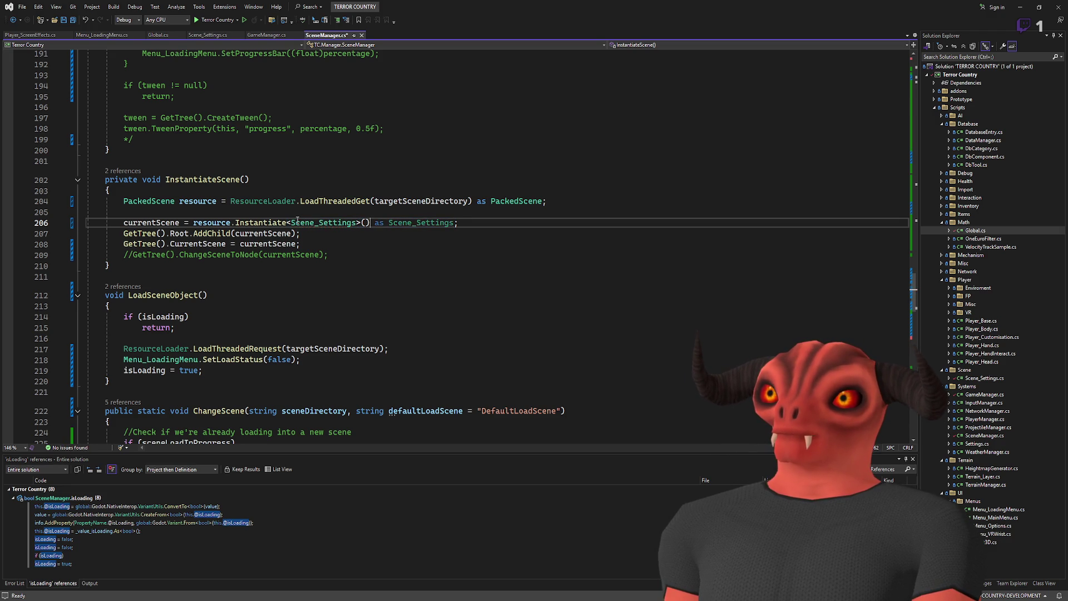
key("shift+Right")
key("shift+Right")
key("shift+Right")
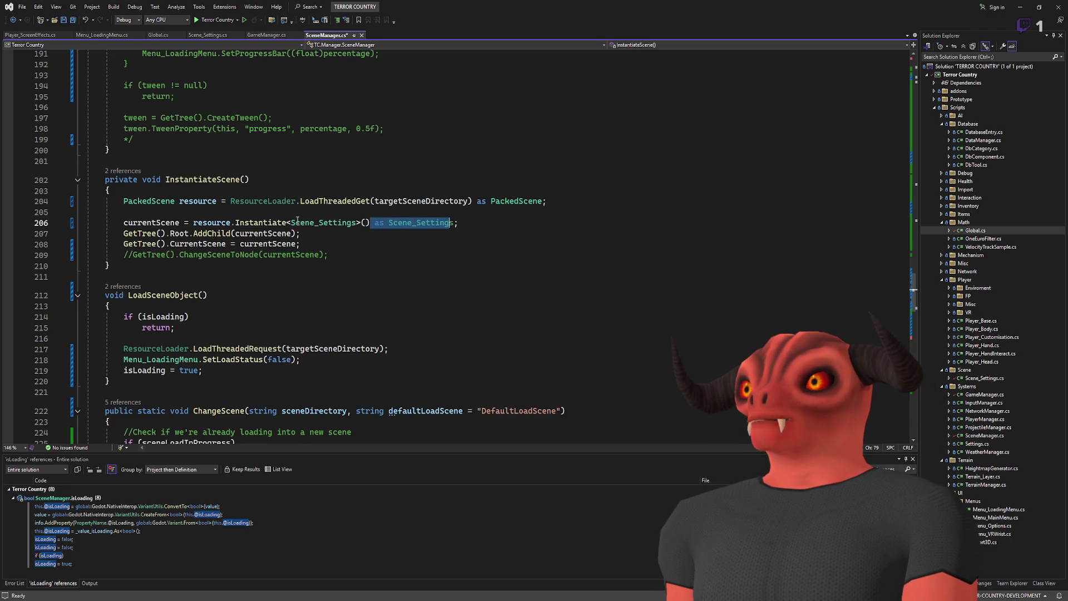
key("BackSpace")
key("BackSpace")
key("Left")
key("Left")
key("Left")
key("ctrl+s")
Step: Try LoadThreadedGet<PackedScene> on line 204 without the cast, then undo it
left_click(369, 201)
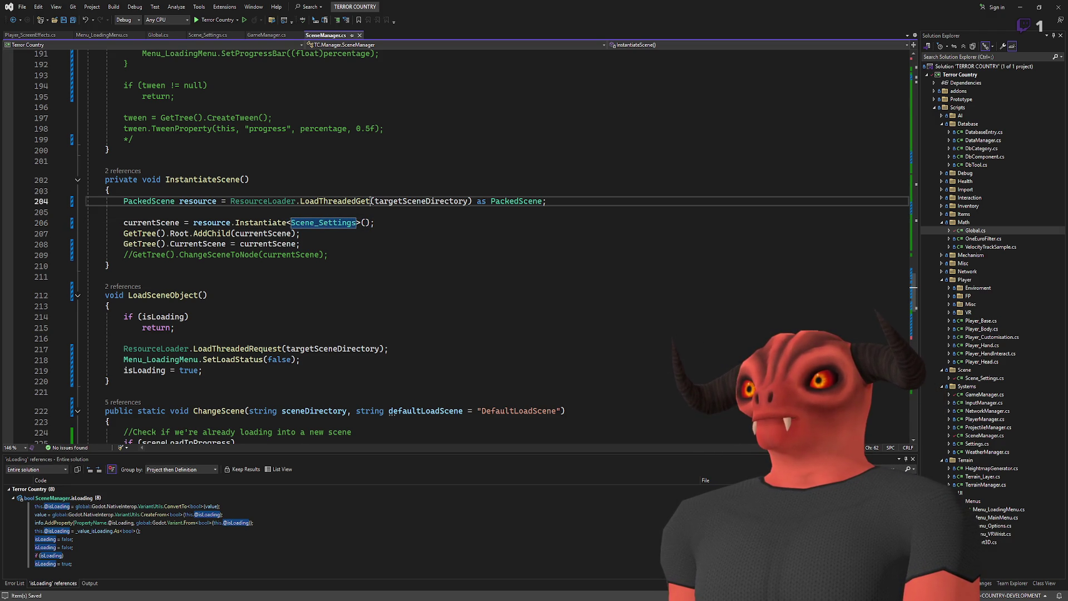
type("<PackedScene>")
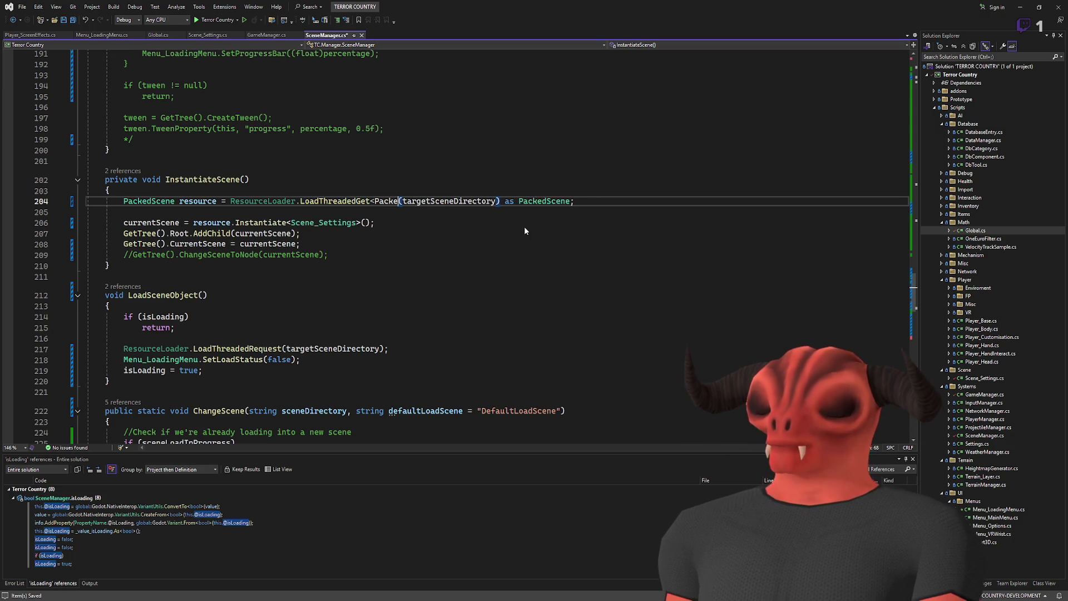
double_click(577, 201)
key("BackSpace")
key("BackSpace")
key("BackSpace")
key("BackSpace")
key("BackSpace")
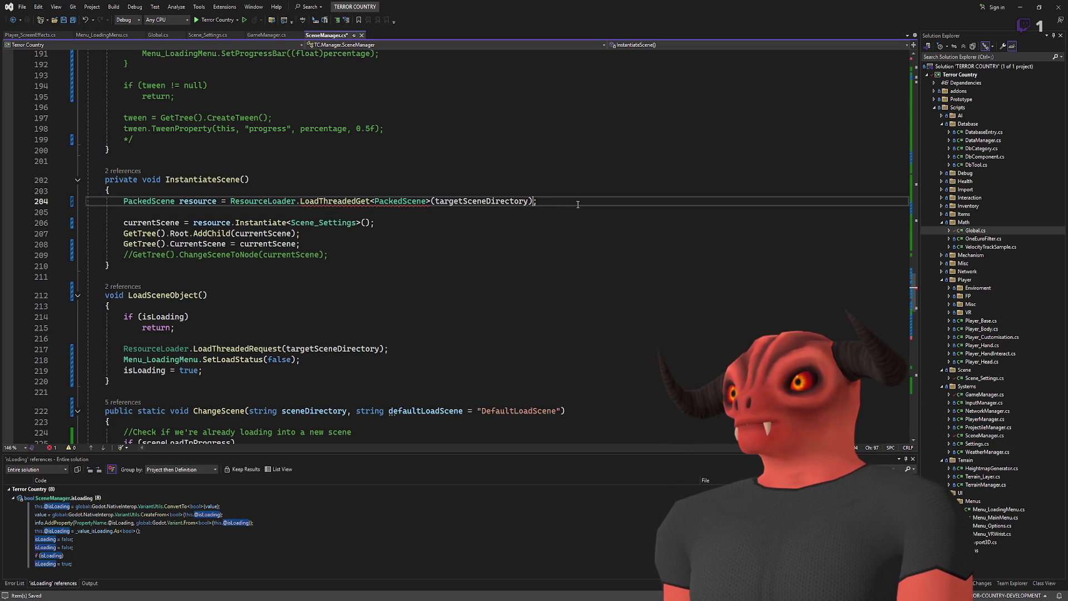
key("ctrl+z")
key("ctrl+z")
key("ctrl+z")
double_click(356, 202)
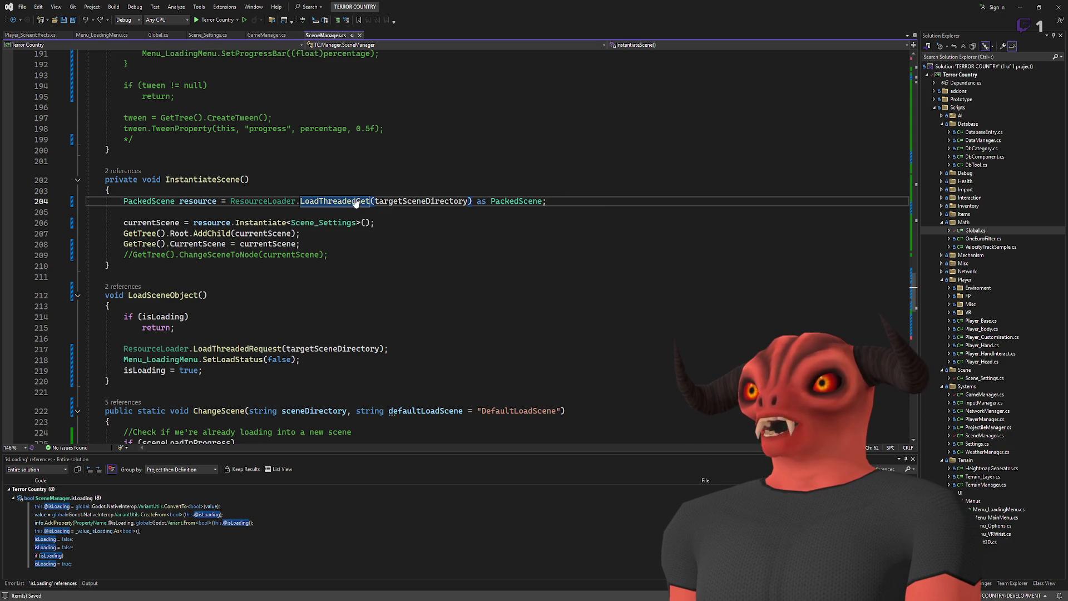
mouse_move(474, 203)
left_mouse_down()
mouse_move(485, 203)
mouse_move(179, 202)
left_mouse_up()
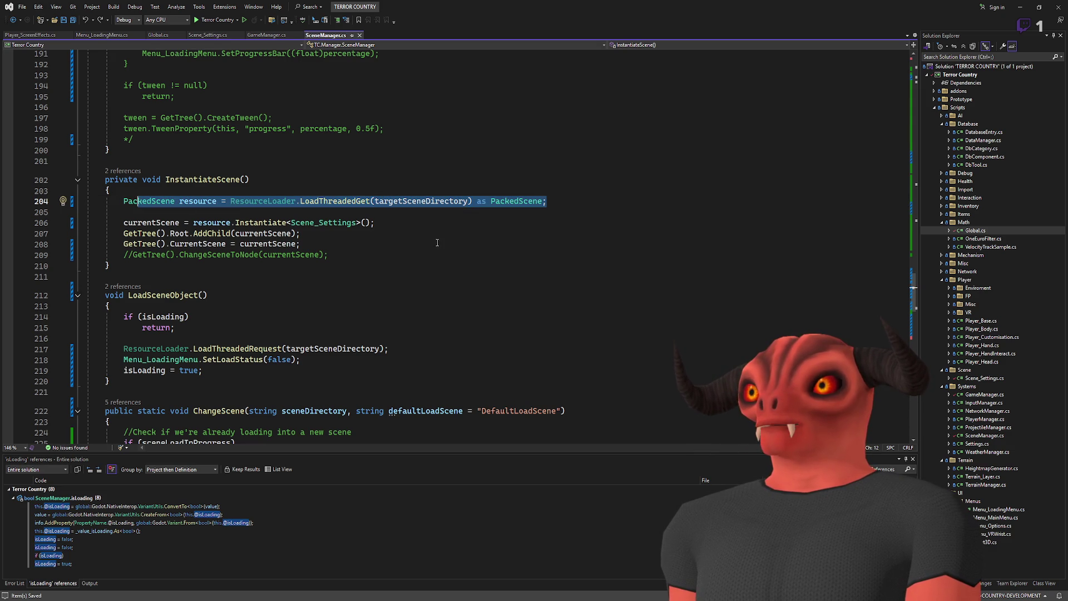
left_click(312, 244)
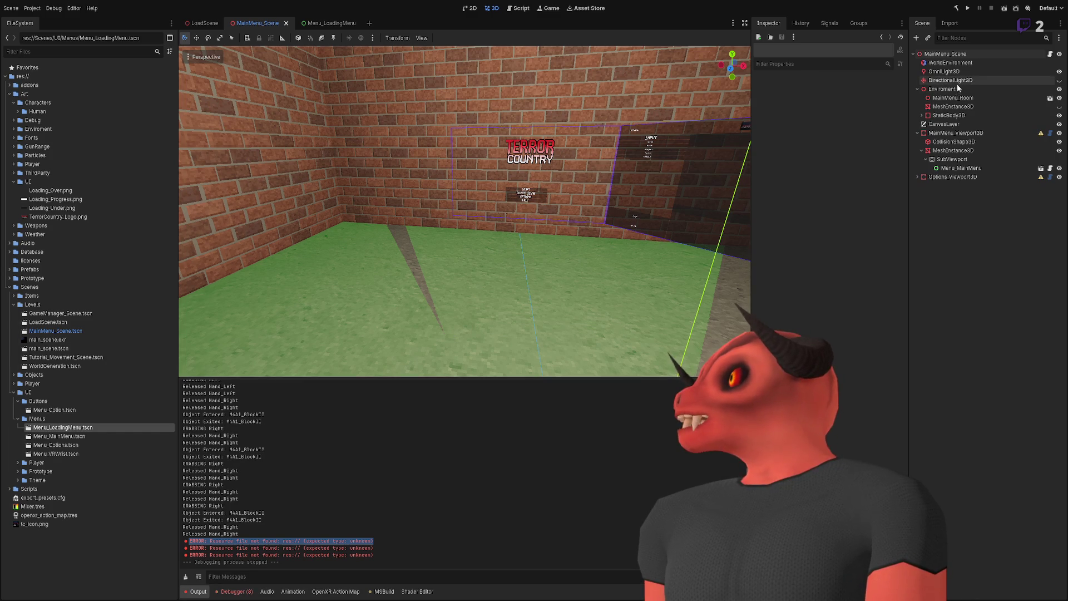
Step: Toggle the DirectionalLight3D's visibility, leaving it hidden, and check the WorldEnvironment node
left_click(959, 82)
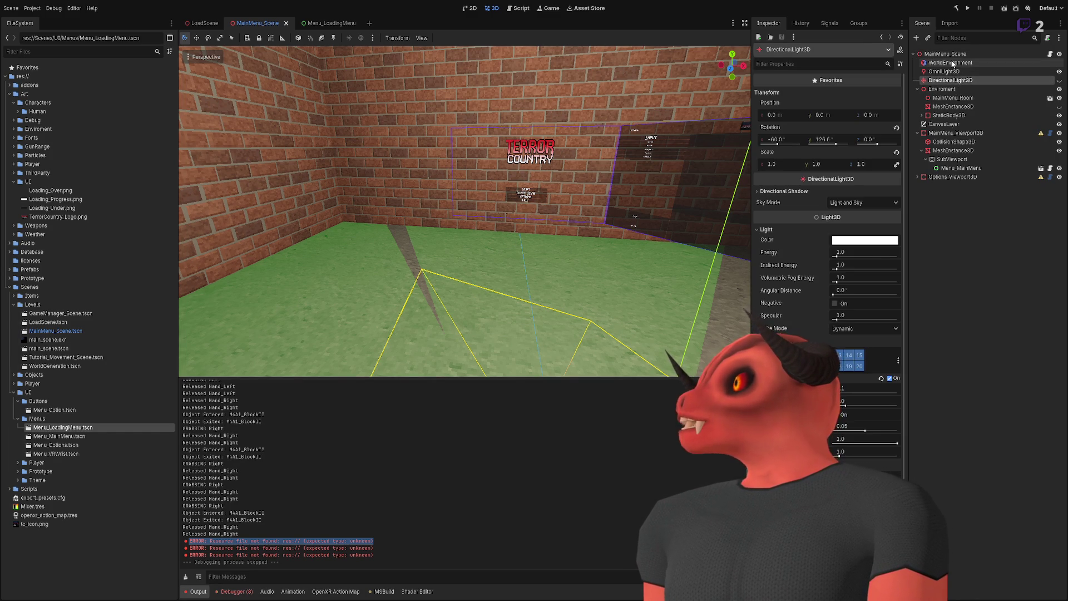
left_click(952, 62)
mouse_move(522, 196)
left_mouse_down()
mouse_move(531, 183)
mouse_move(519, 150)
left_mouse_up()
left_click(940, 80)
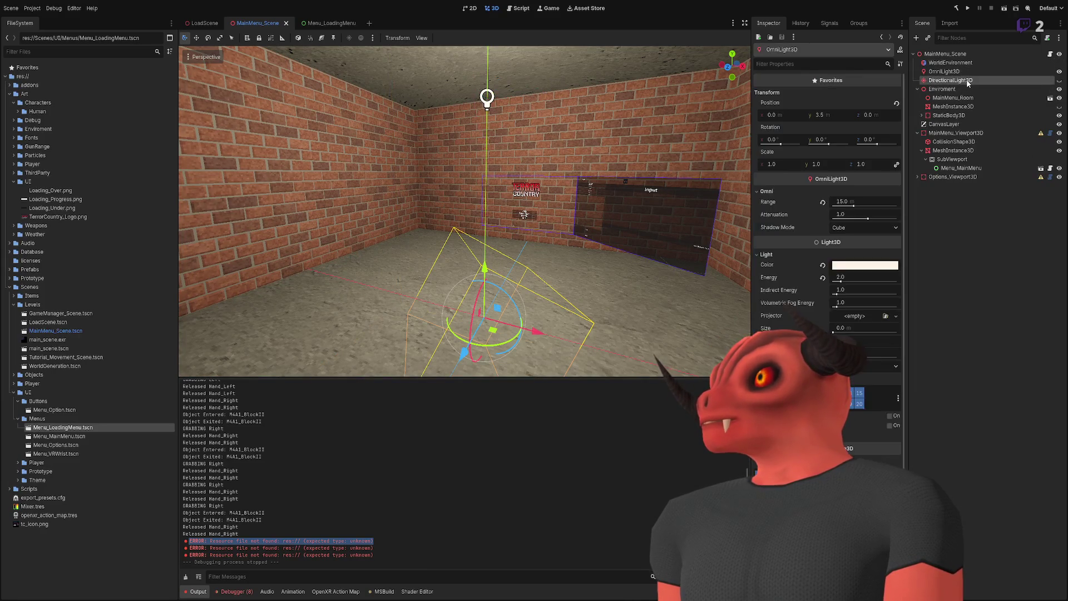
left_click(1060, 80)
left_click(1059, 80)
left_click(1060, 80)
left_click(1060, 80)
left_click(1061, 65)
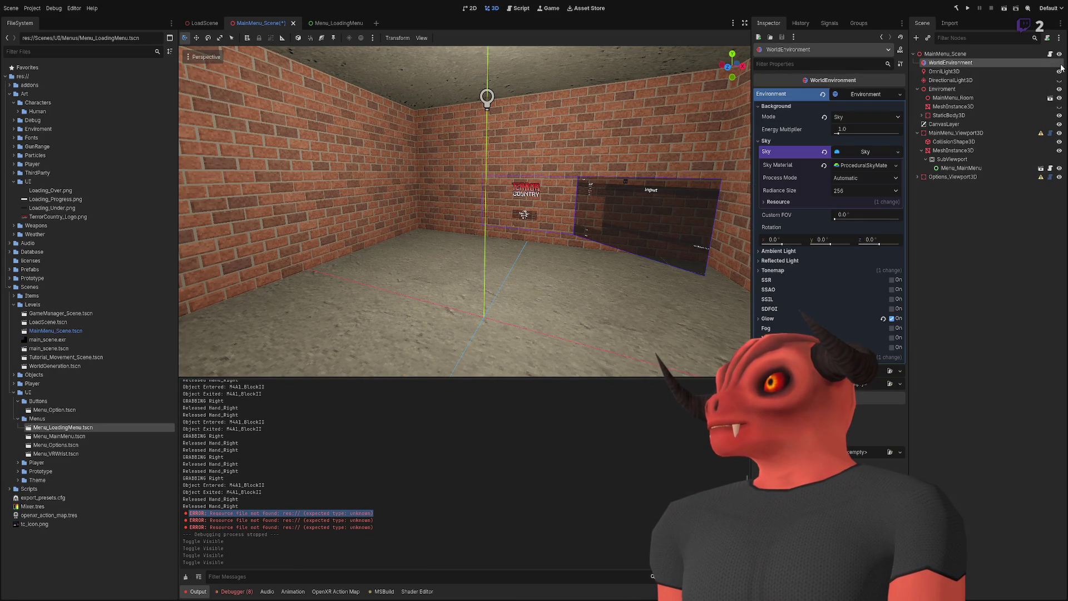
left_click(464, 222)
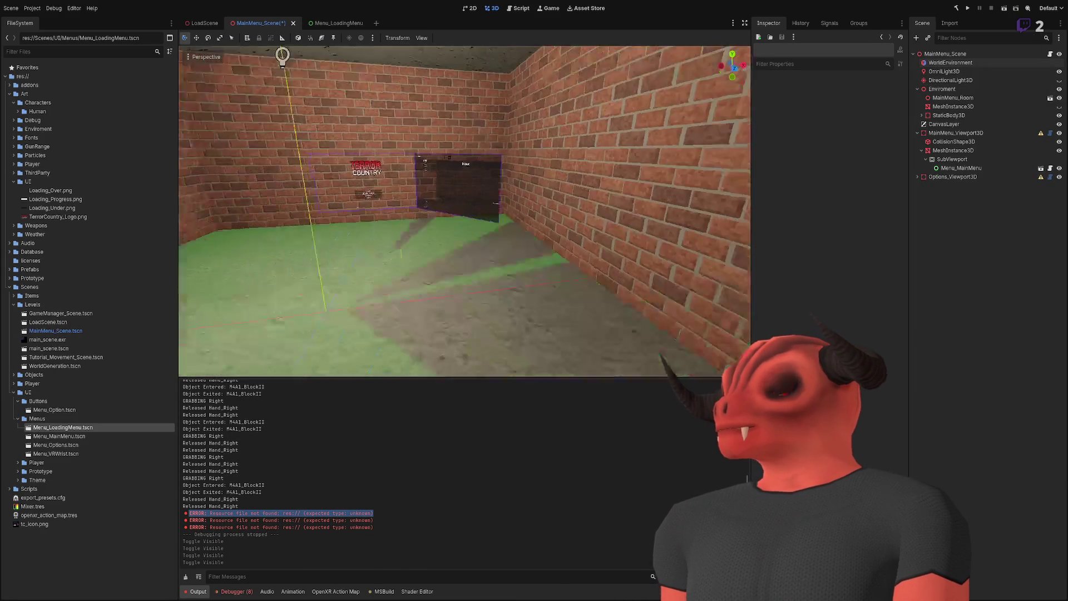
Step: Frame both menu panels, save the main menu scene, clear Output, and return to Visual Studio
key("s")
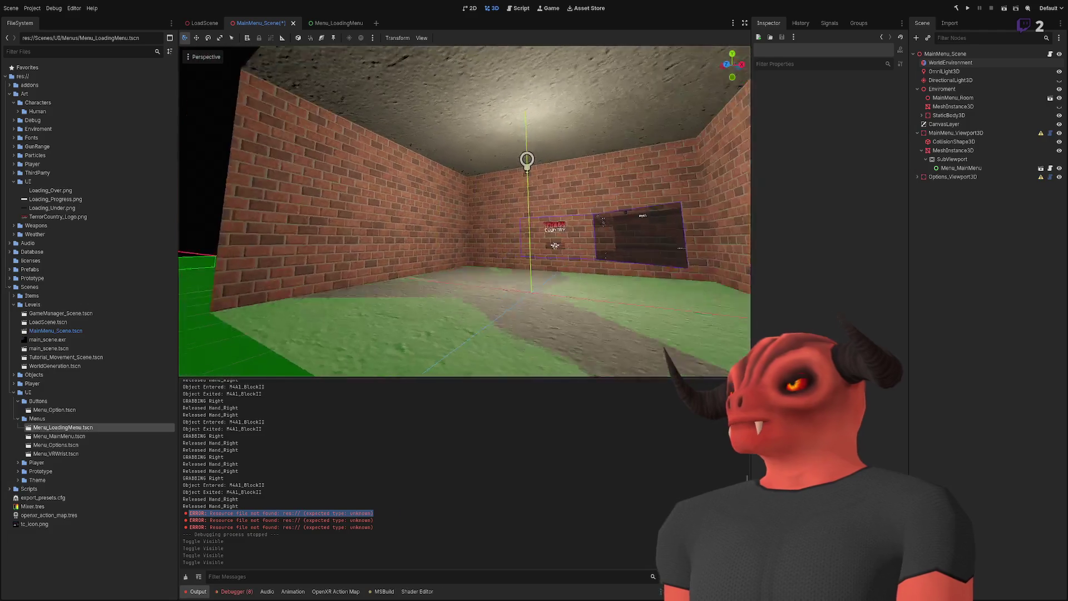
key("s")
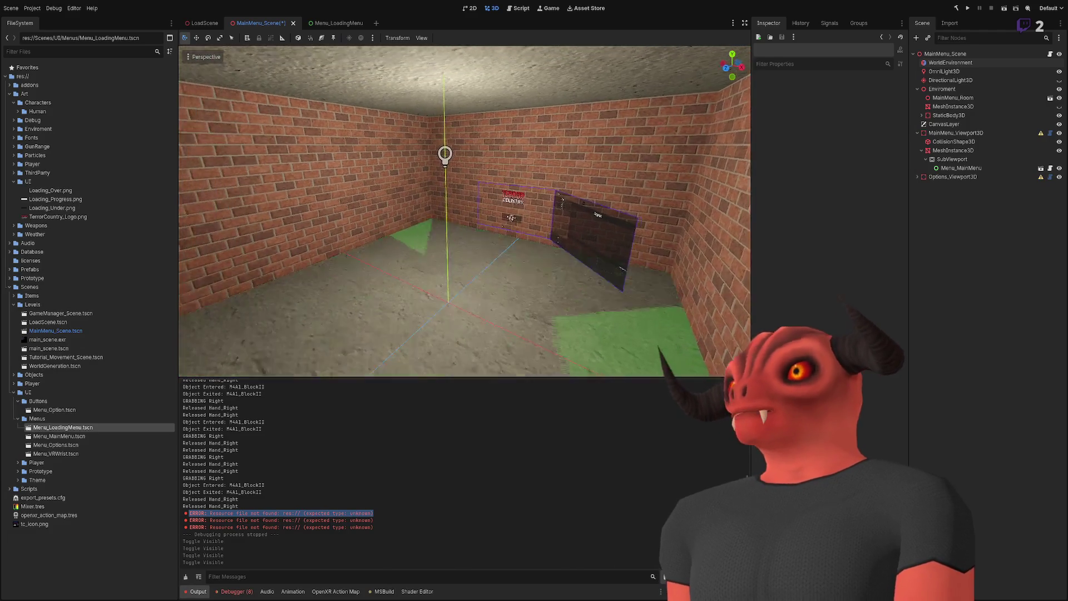
key("w")
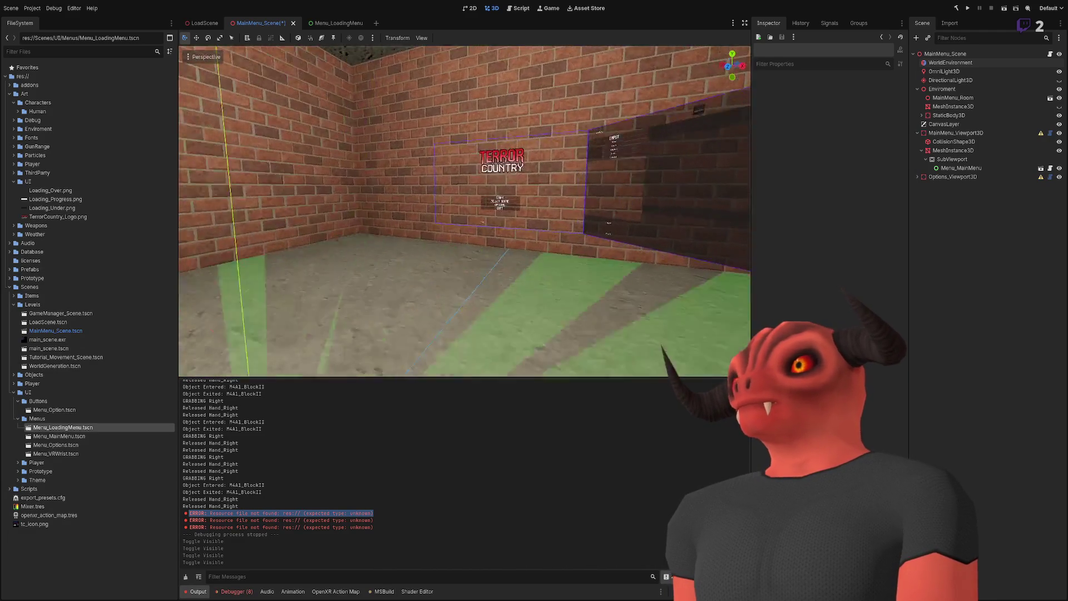
key("s")
key("ctrl+s")
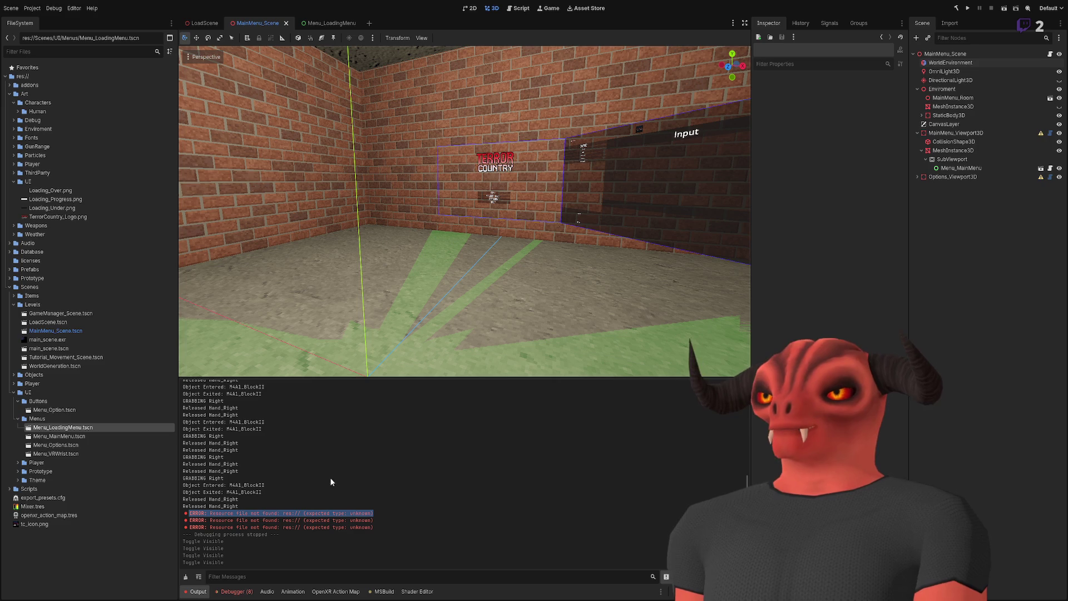
left_click(186, 576)
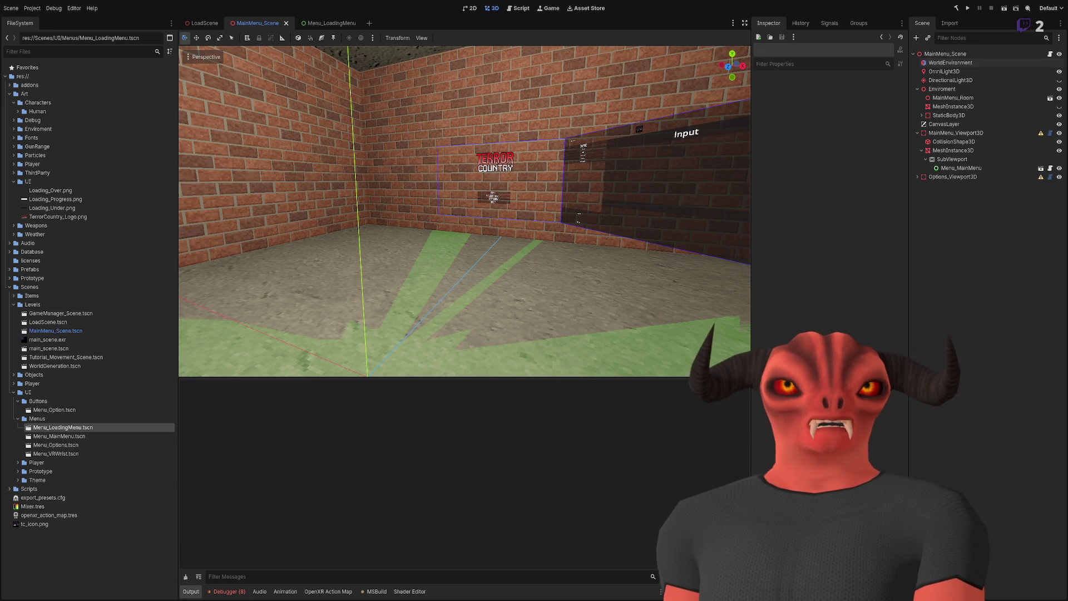
key("alt+Tab")
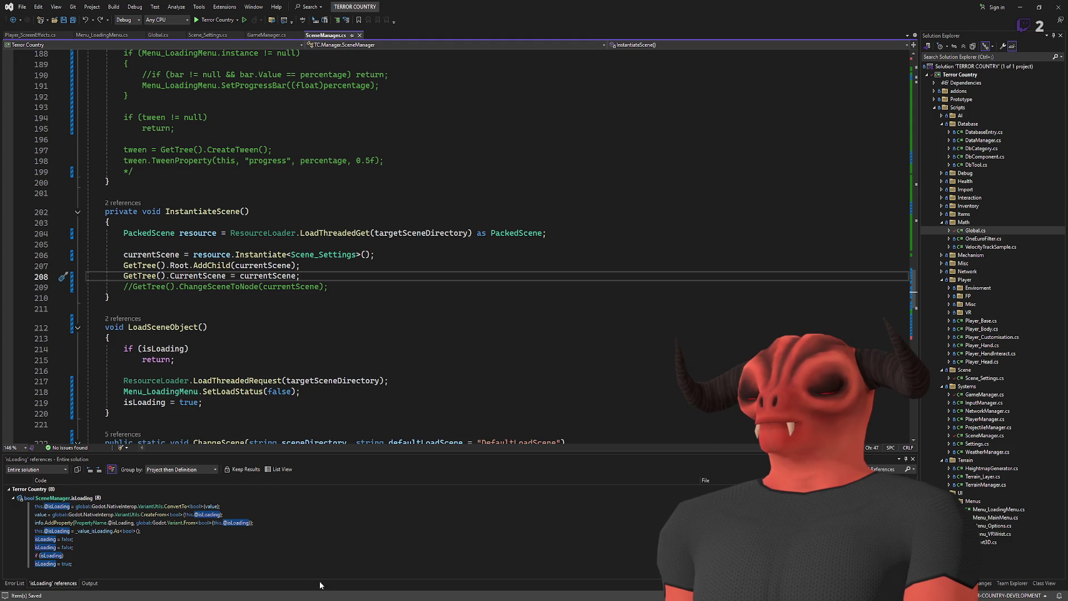
key("Down")
key("Down")
key("Down")
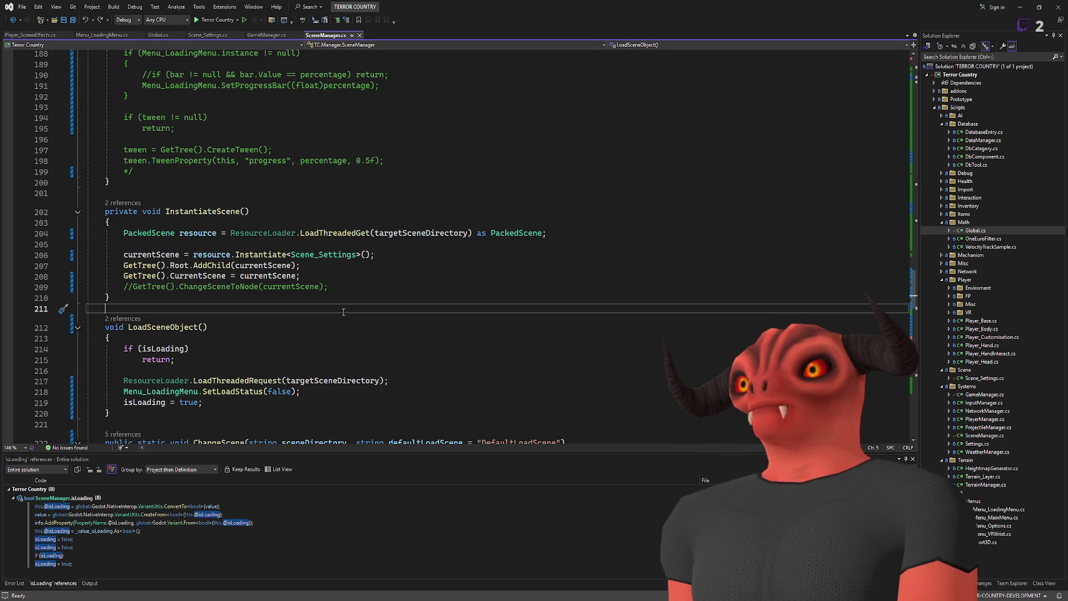
Step: Open Scene_Settings.cs and list all references to ApplySceneSettings
scroll(343, 311, "down", 11)
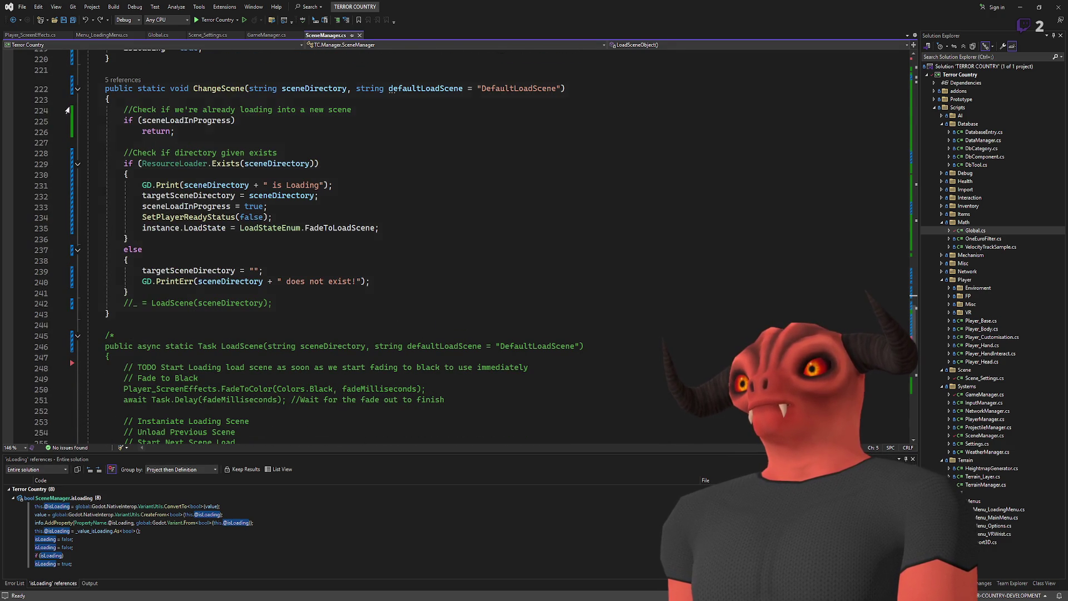
left_click(217, 38)
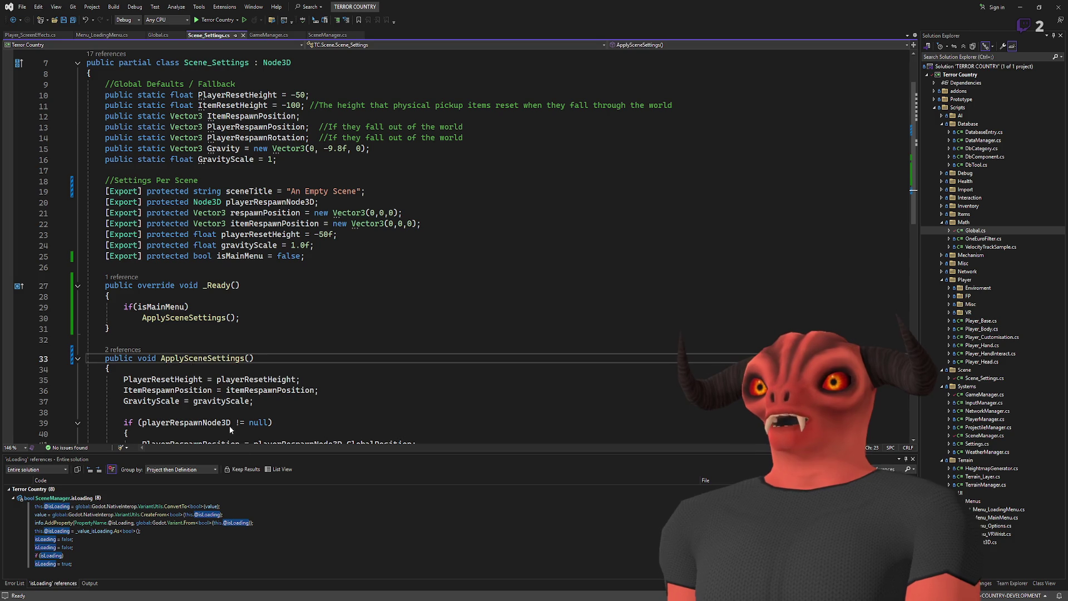
key("shift+F12")
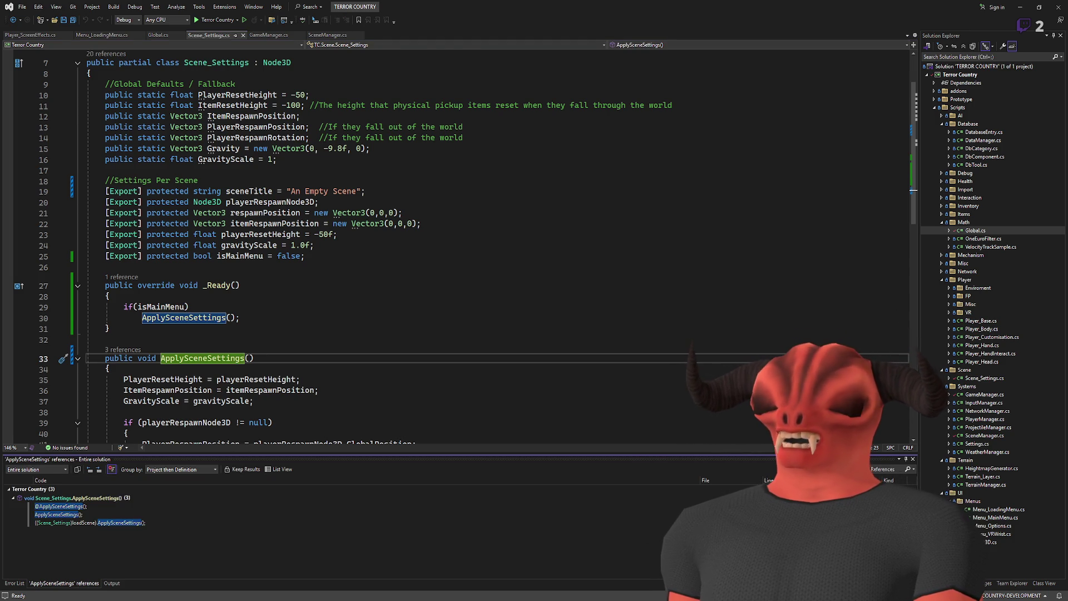
Step: Visit the ApplySceneSettings calls in SetLoadScene and _Ready, then its definition near line 25
double_click(89, 522)
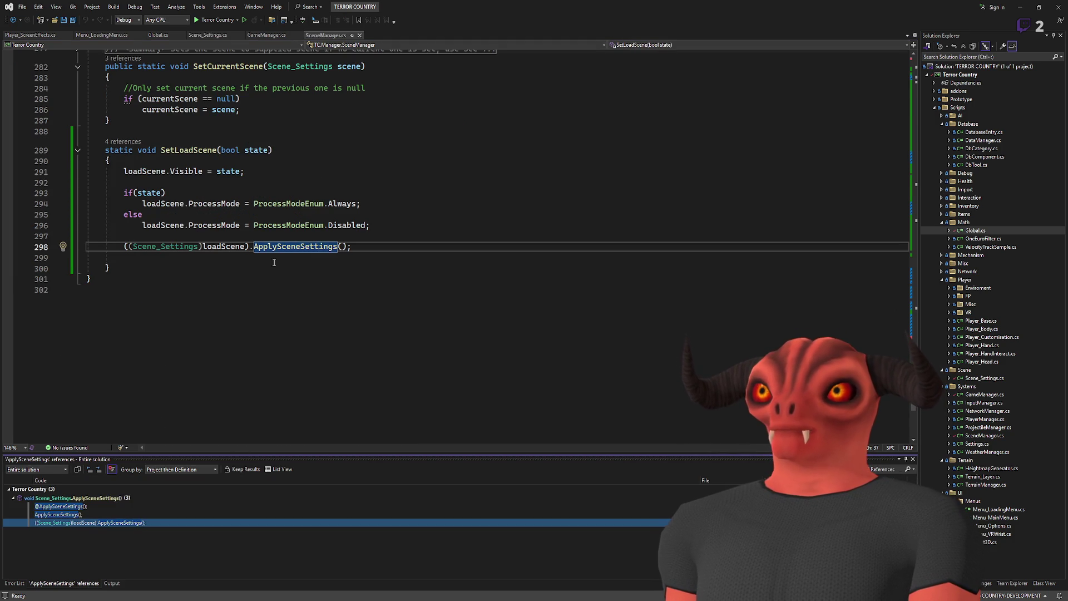
scroll(189, 150, "up", 2)
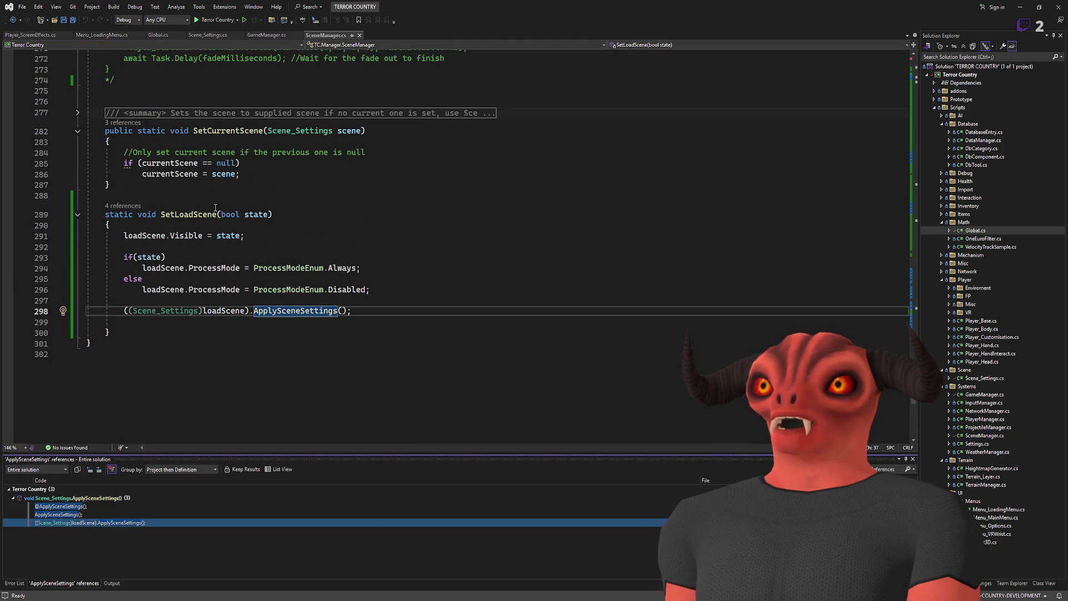
left_click(174, 214)
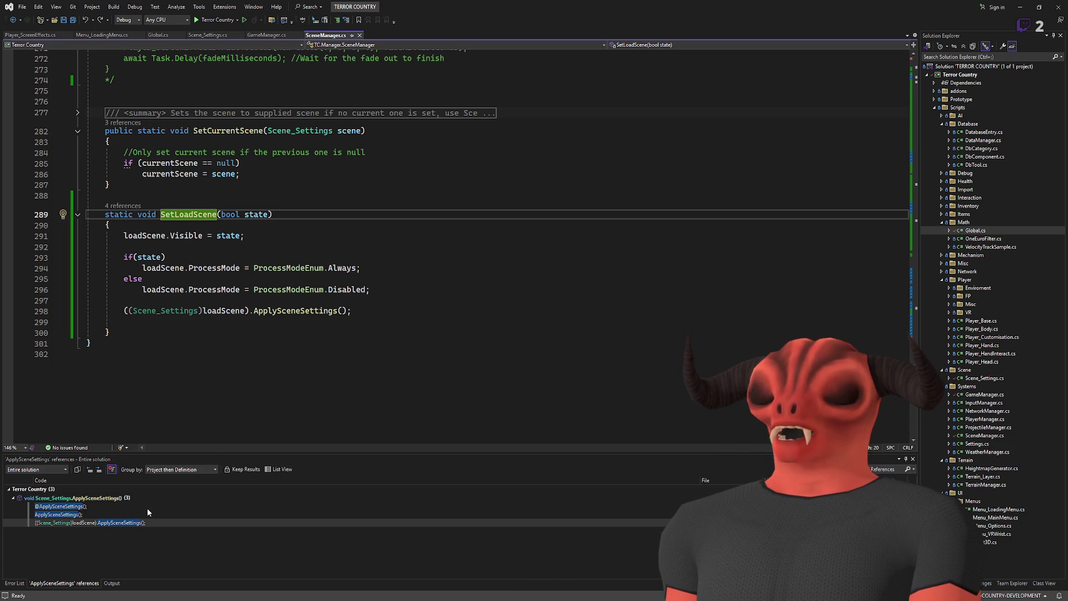
double_click(115, 514)
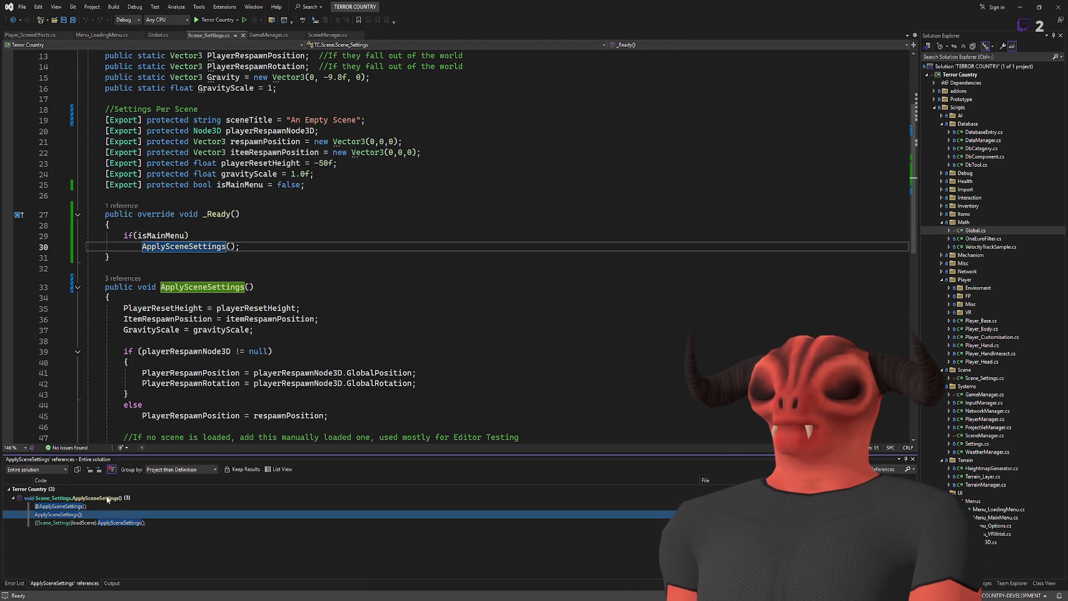
key("Up")
key("Up")
scroll(274, 273, "up", 6)
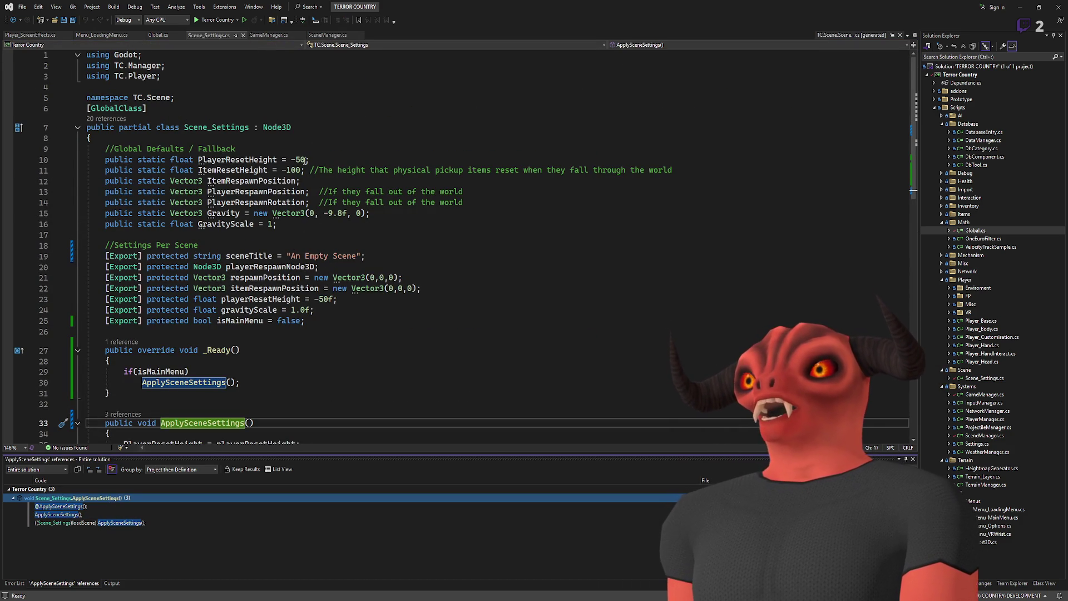
left_click(320, 320)
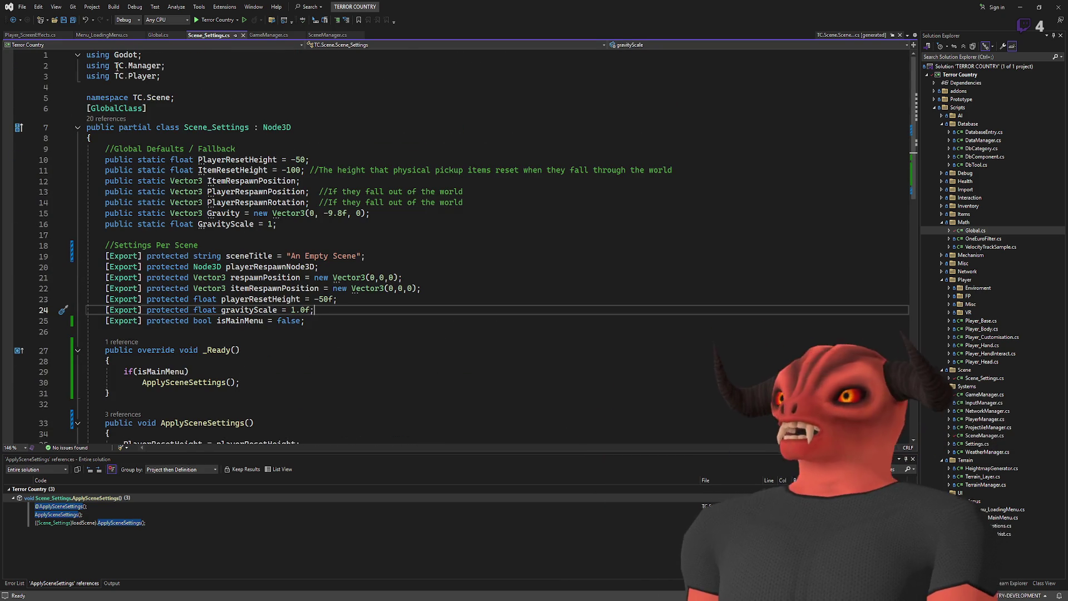
Step: Bring up the GameManager.cs script with its _Process respawn check
left_click(252, 38)
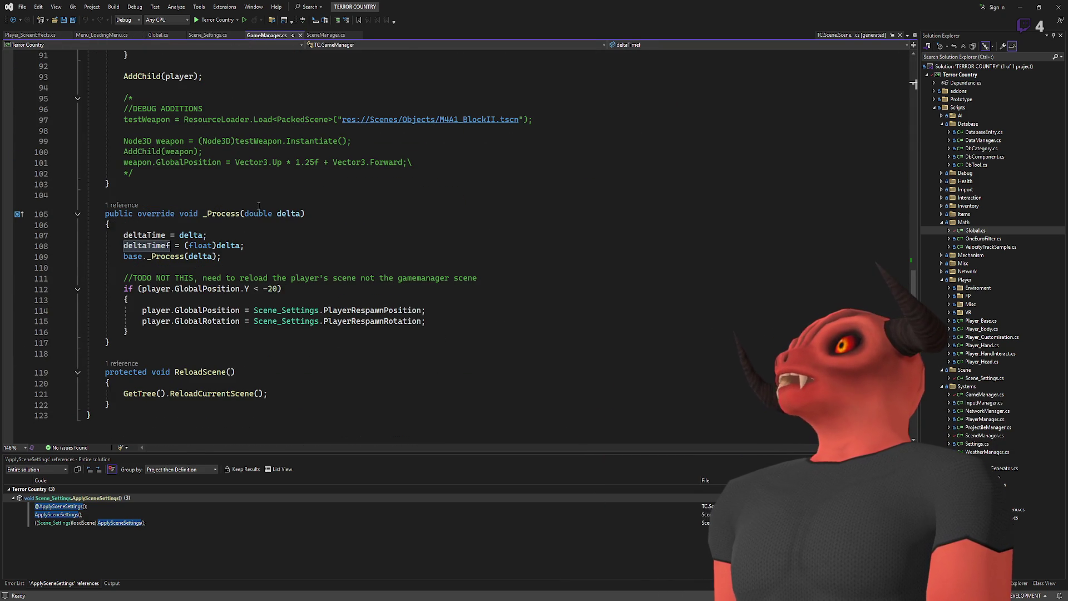
scroll(266, 268, "up", 15)
scroll(266, 268, "down", 4)
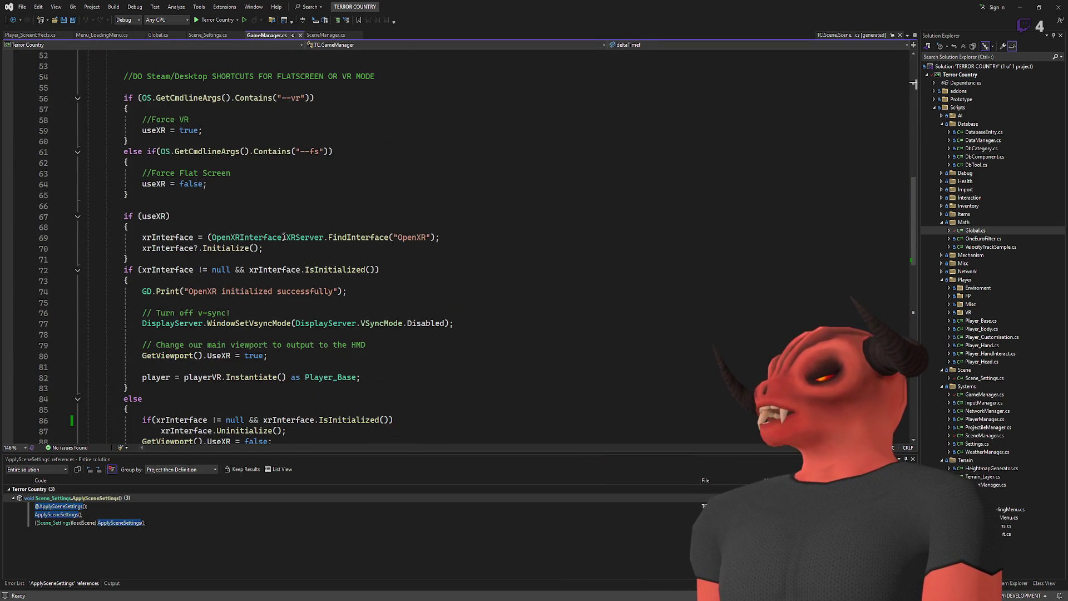
scroll(266, 268, "up", 15)
left_click(326, 35)
scroll(337, 199, "up", 15)
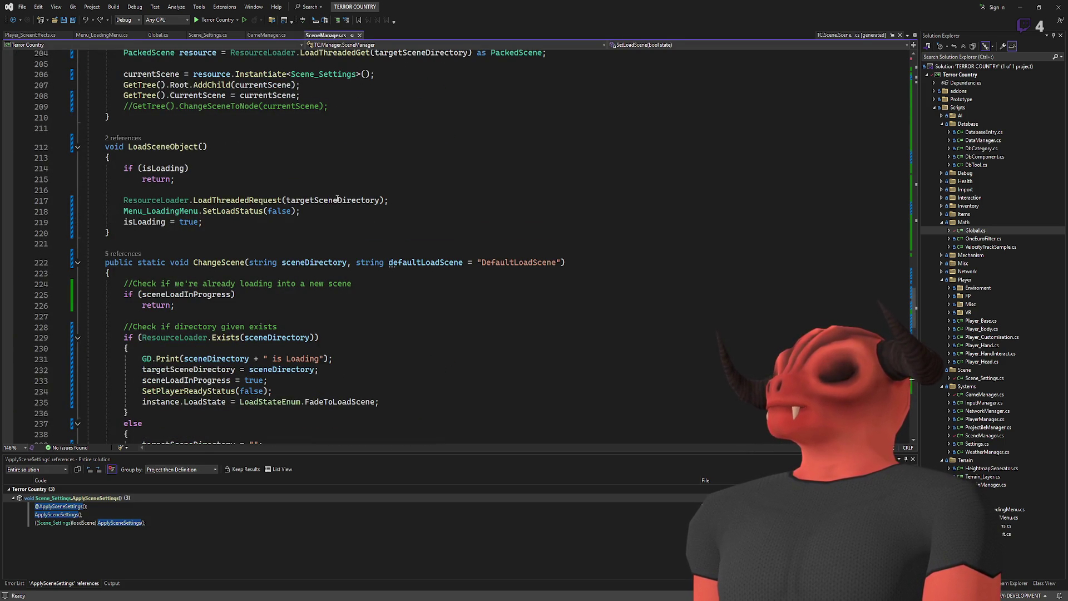
scroll(337, 199, "up", 20)
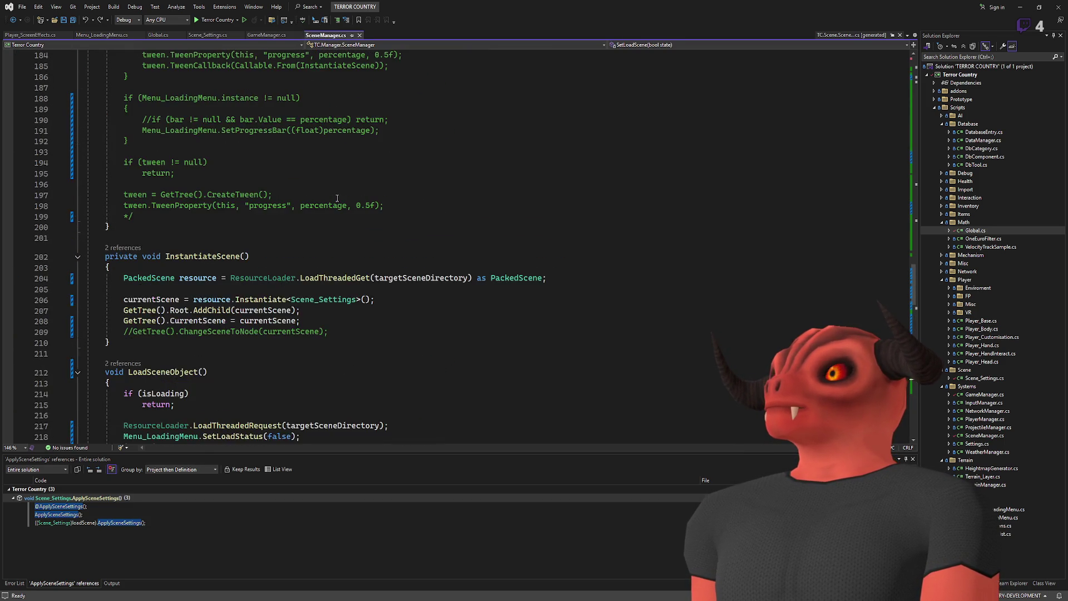
scroll(336, 195, "down", 4)
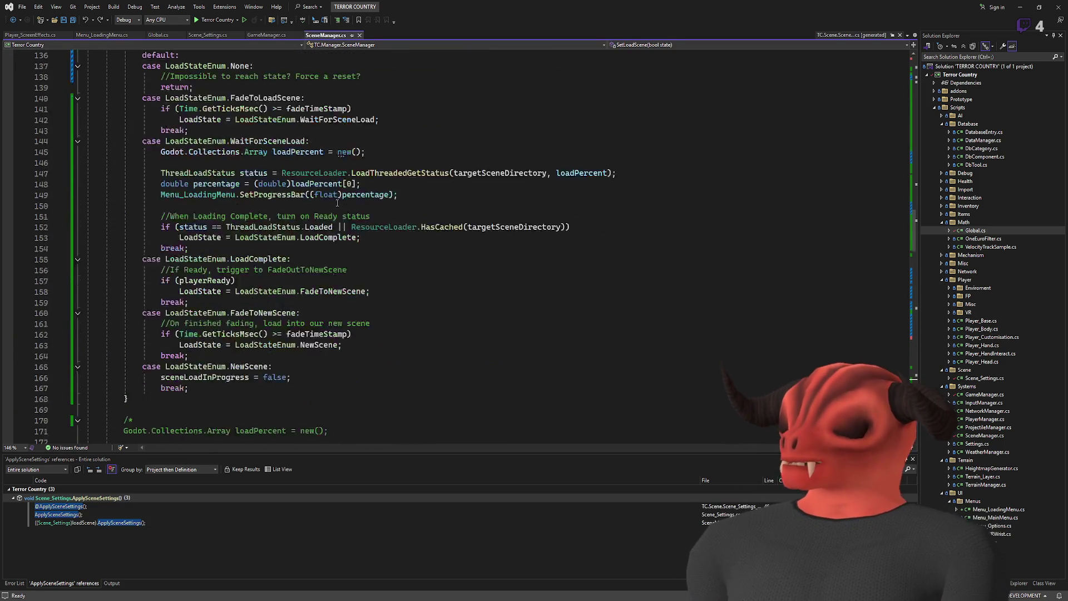
scroll(364, 239, "up", 4)
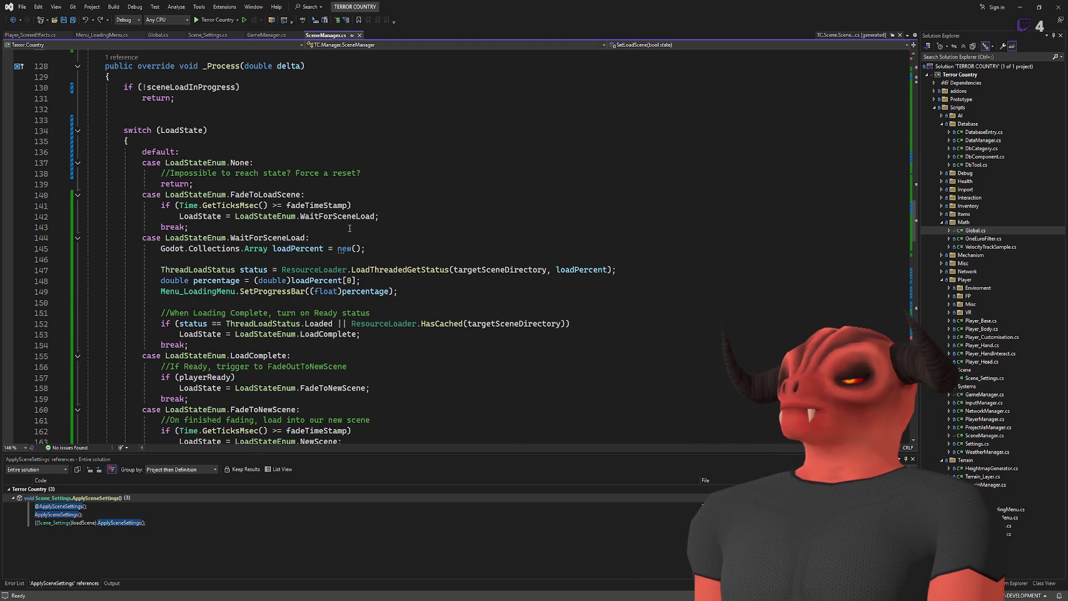
scroll(351, 228, "down", 2)
scroll(345, 222, "up", 2)
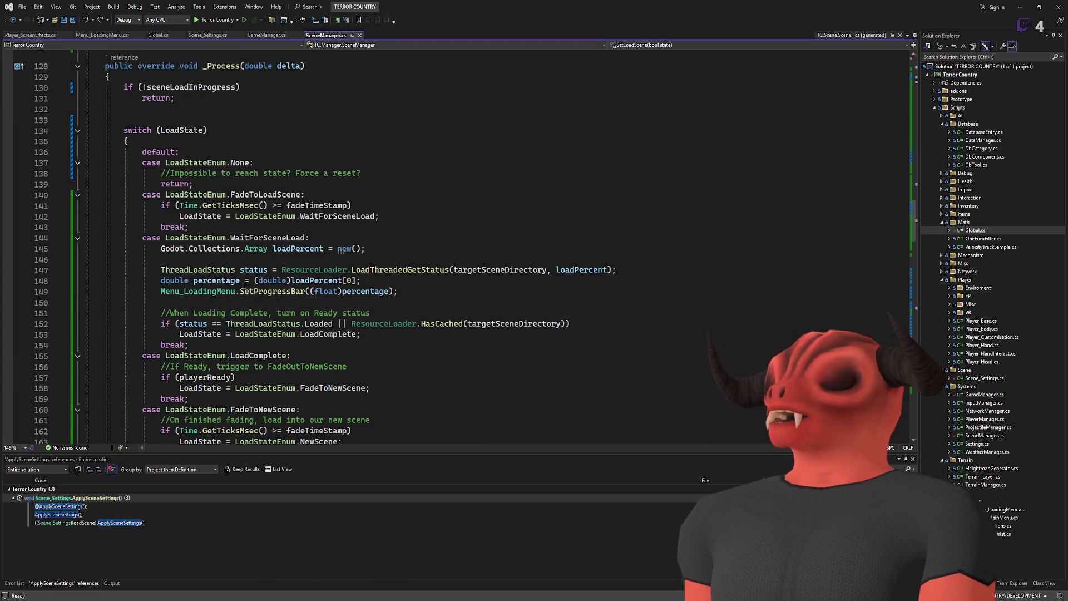
scroll(394, 268, "up", 7)
left_click(270, 165)
left_click(270, 205)
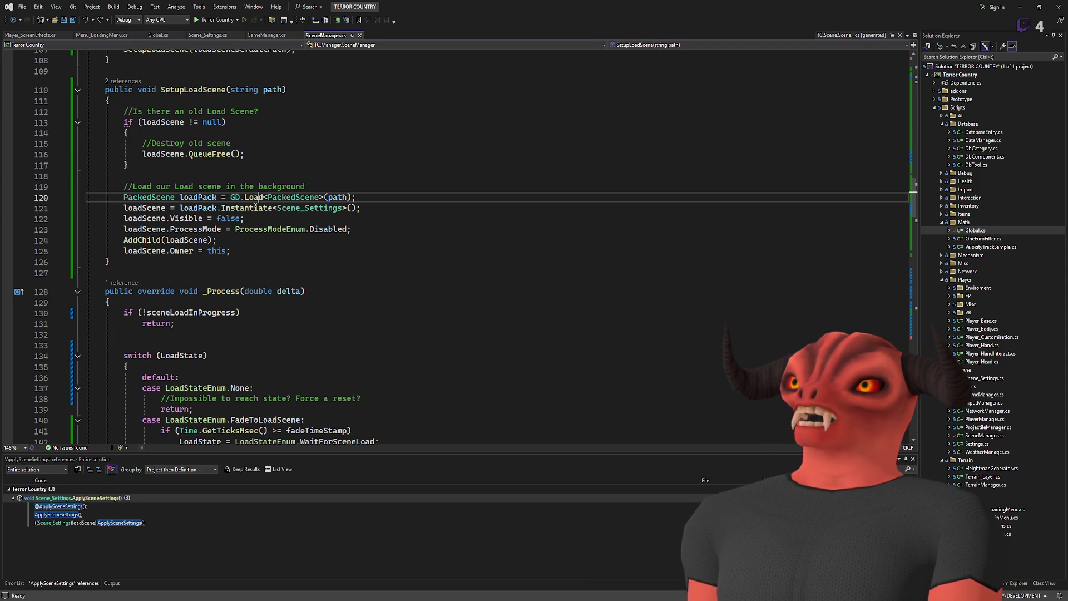
scroll(412, 229, "down", 20)
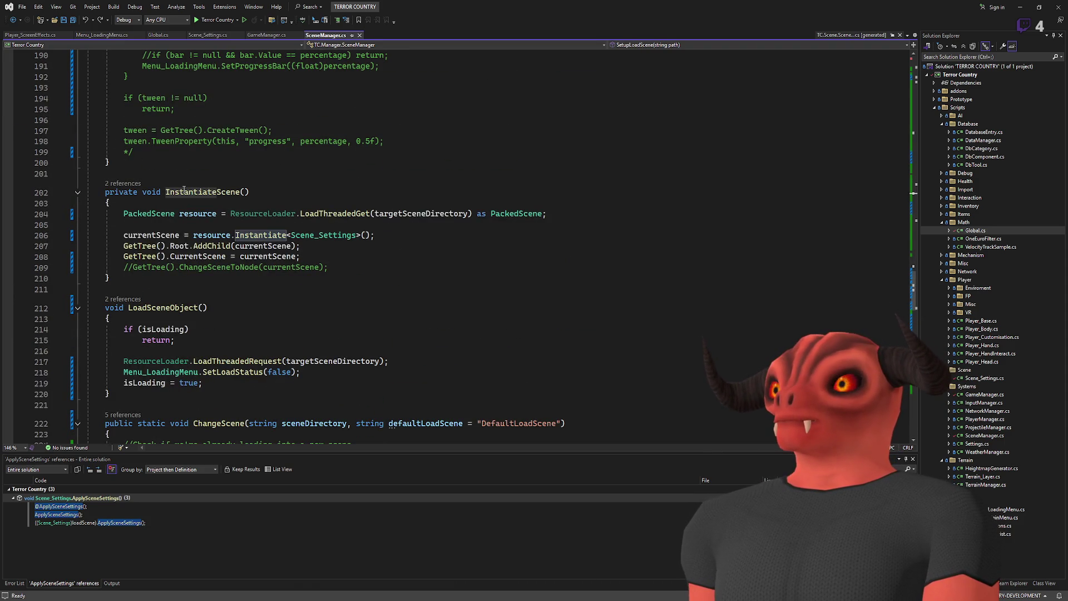
left_click(237, 267)
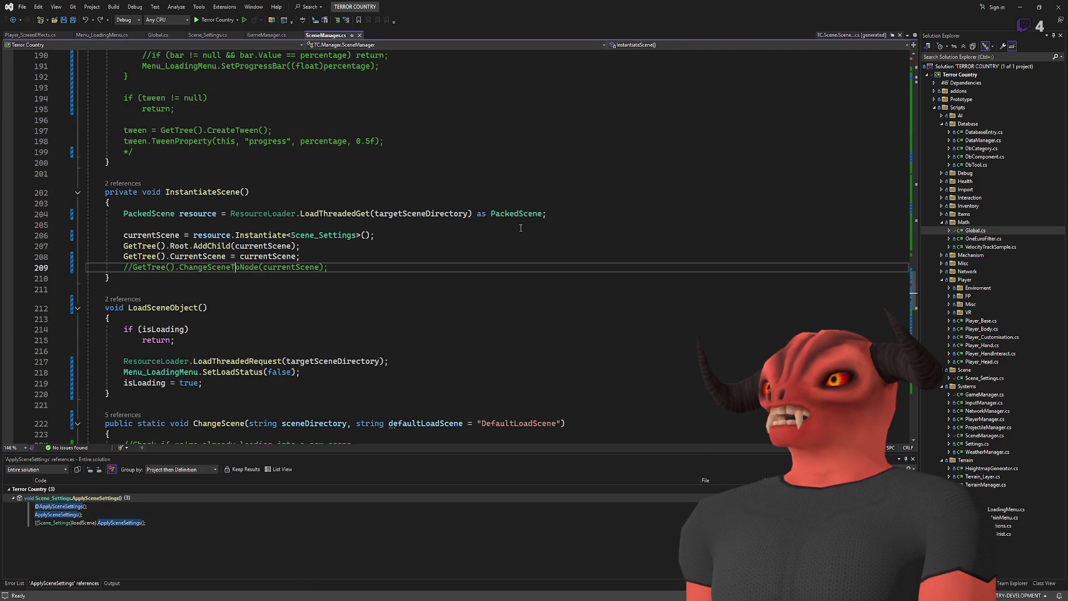
left_click_drag(197, 187, 195, 328)
left_click(558, 225)
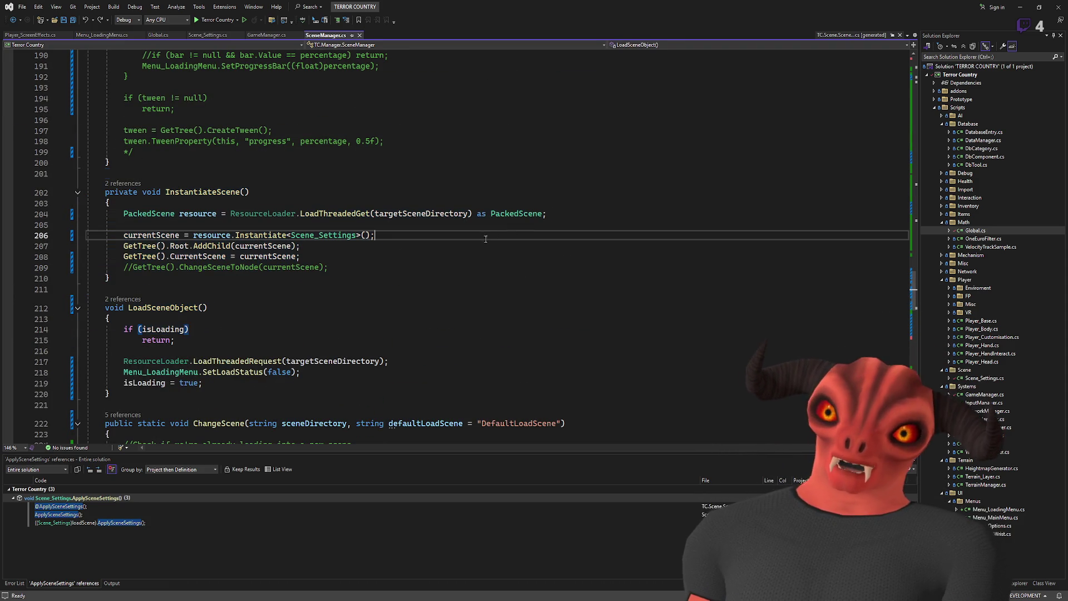
key("Return")
key("Return")
Step: Add GetTree().ChangeSceneToPacked(resource); on line 206
key("Up")
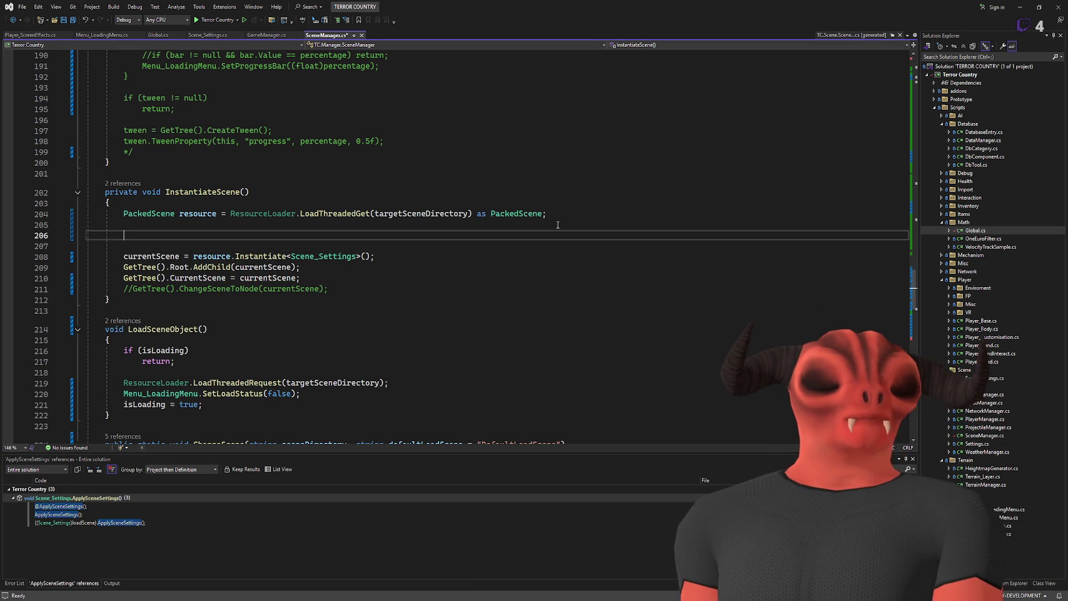
type("Changescen")
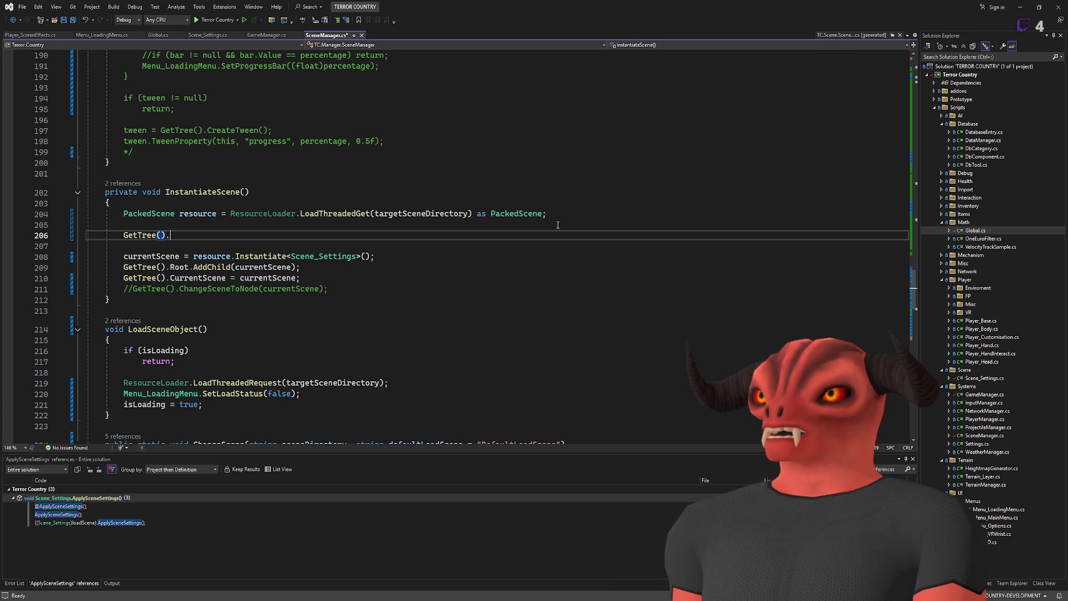
key("BackSpace")
key("BackSpace")
key("BackSpace")
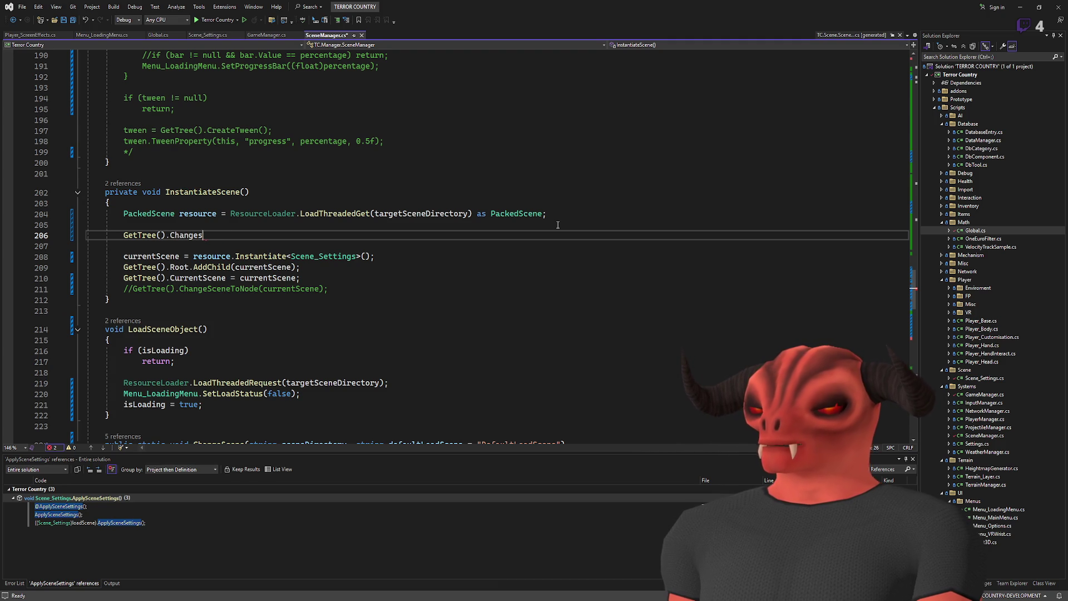
key("Tab")
type("();")
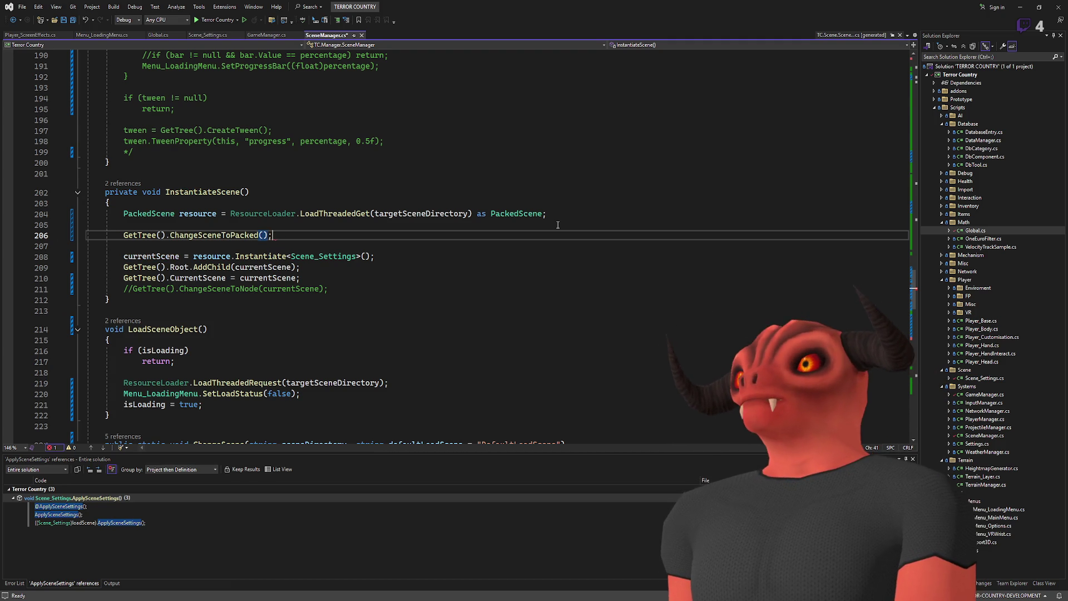
type("resour")
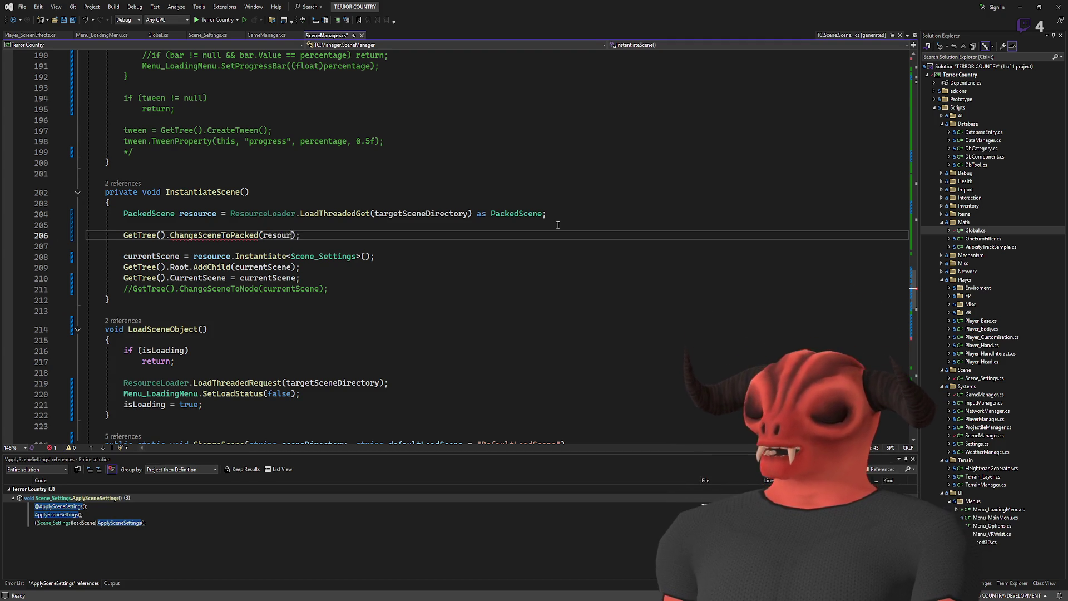
key("Down")
key("Down")
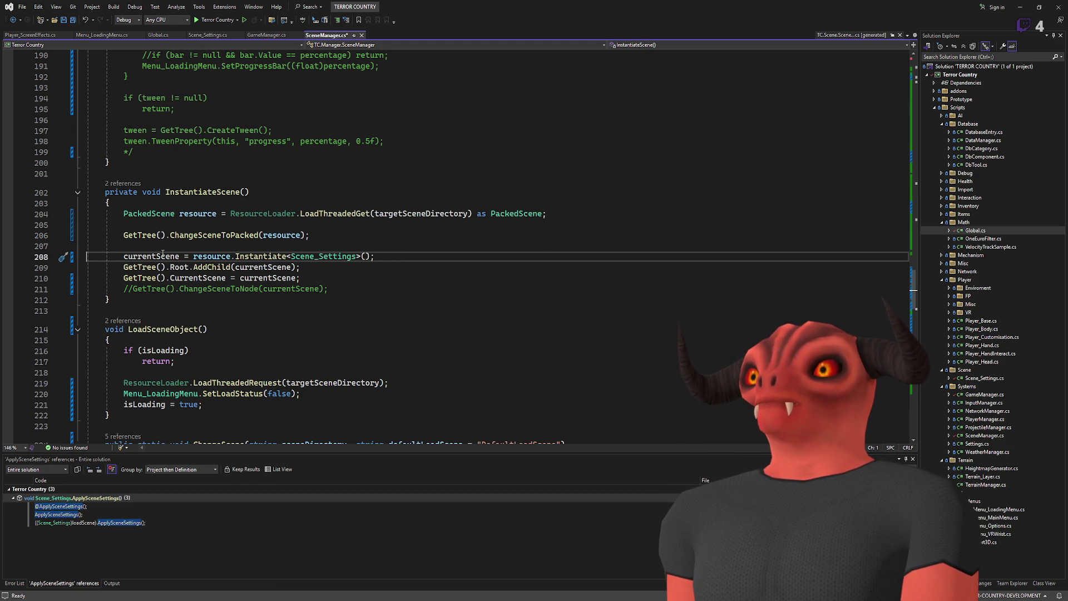
Step: Comment out the Instantiate, AddChild and CurrentScene lines, save, and build the project
left_click(123, 266)
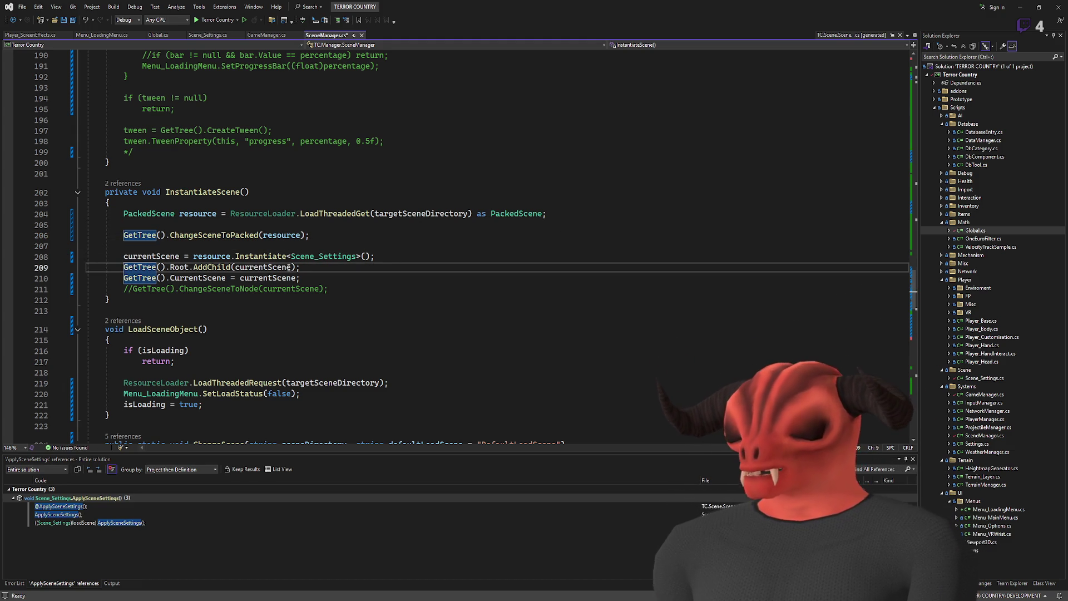
key("ctrl+k")
key("ctrl+c")
key("Down")
key("ctrl+k")
key("ctrl+c")
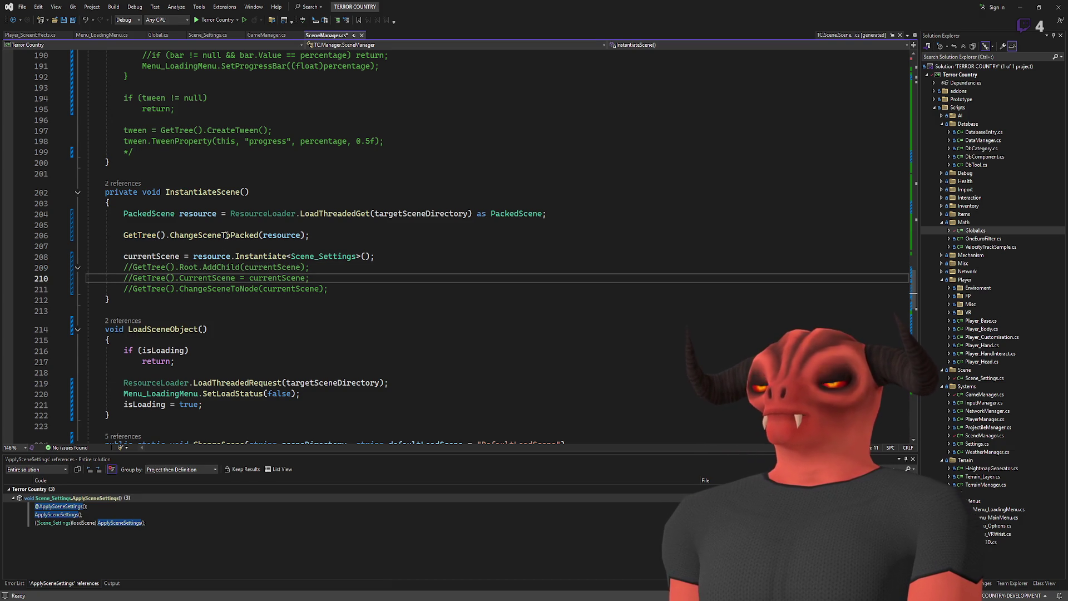
left_click(129, 258)
key("ctrl+k")
key("ctrl+c")
key("ctrl+s")
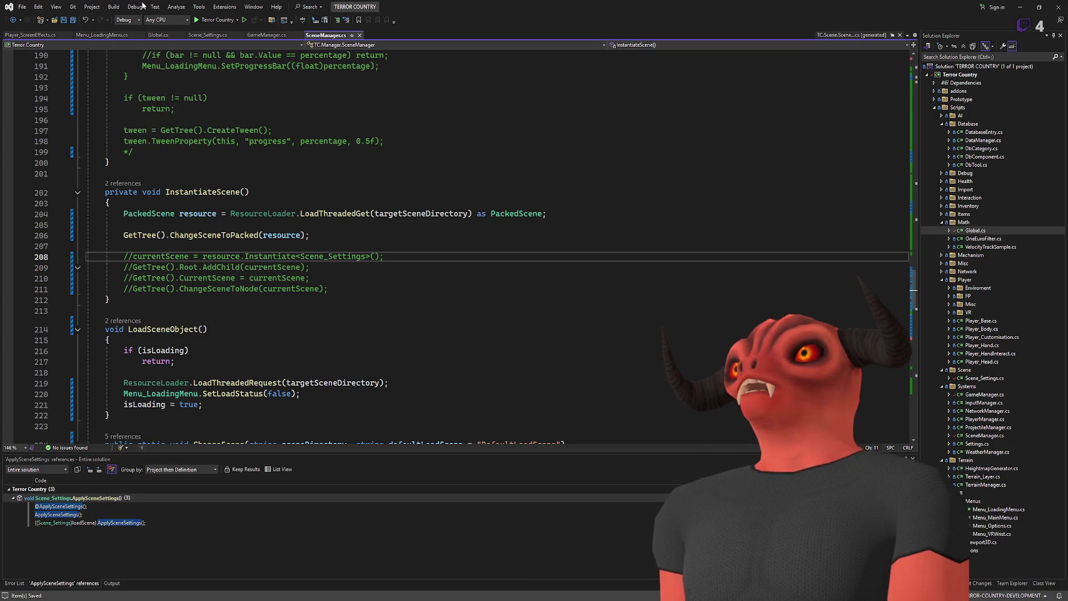
key("ctrl+shift+b")
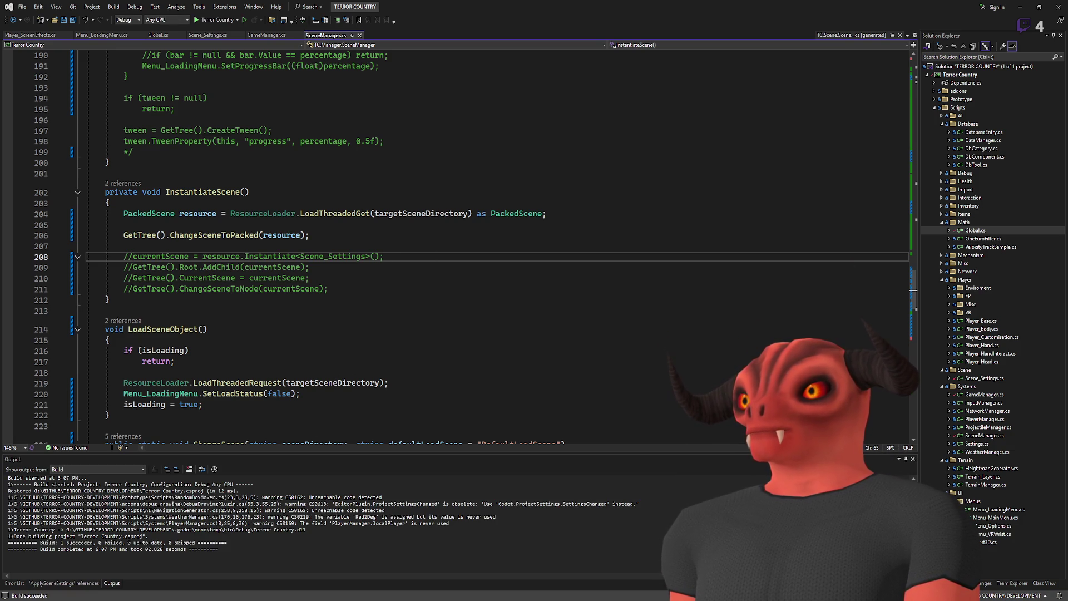
Step: Switch to Godot and run the game after the successful build
key("alt+Tab")
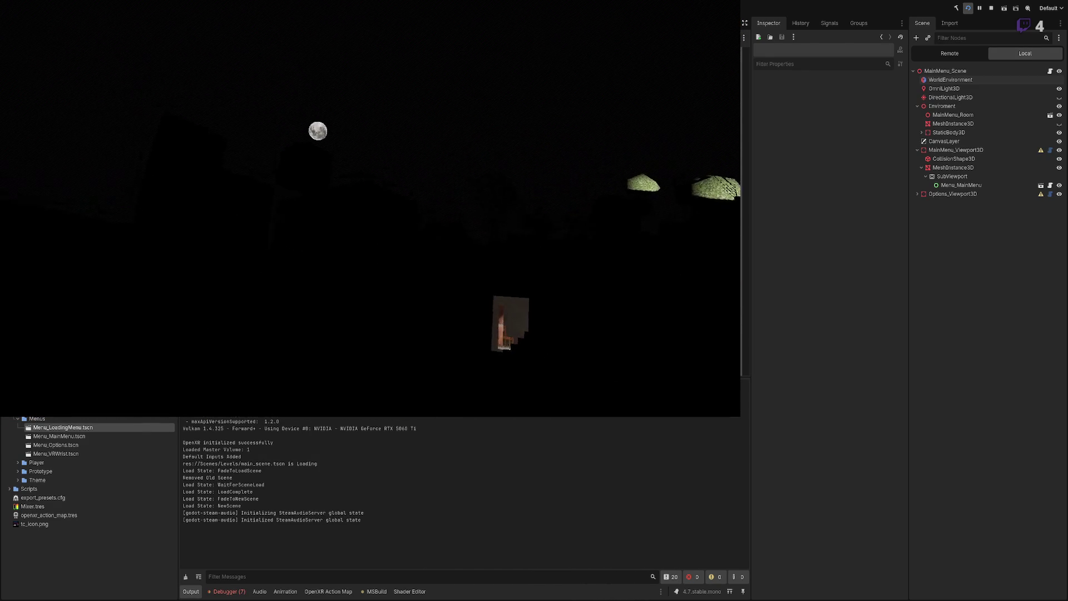
Step: In the Remote tree, inspect MainScene's WorldEnvironment and the DirectionalLight3D under EarthRotation
left_click(950, 53)
left_click(919, 141)
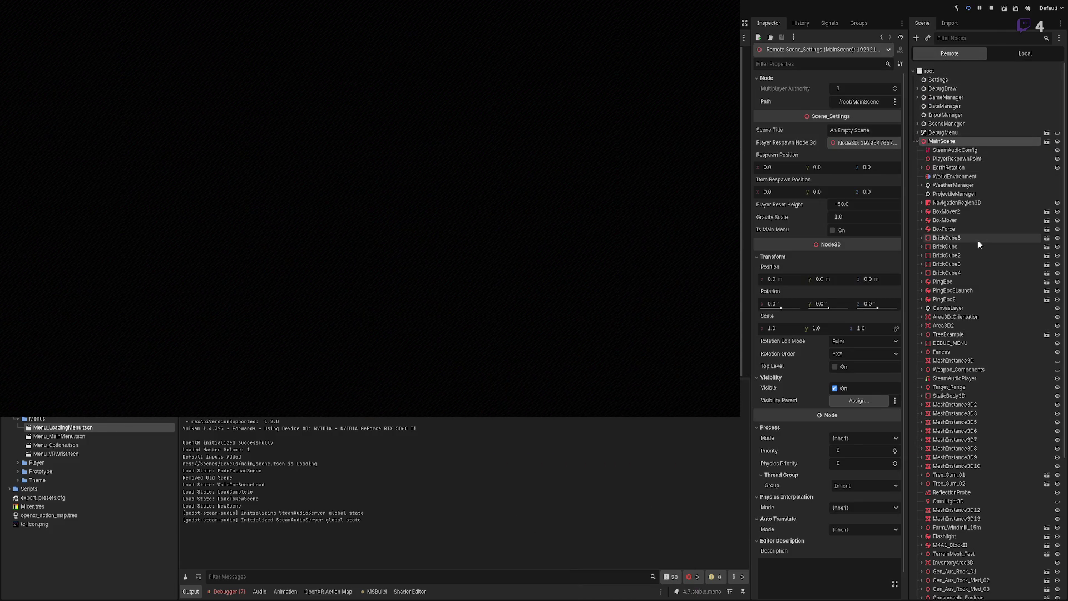
left_click(959, 177)
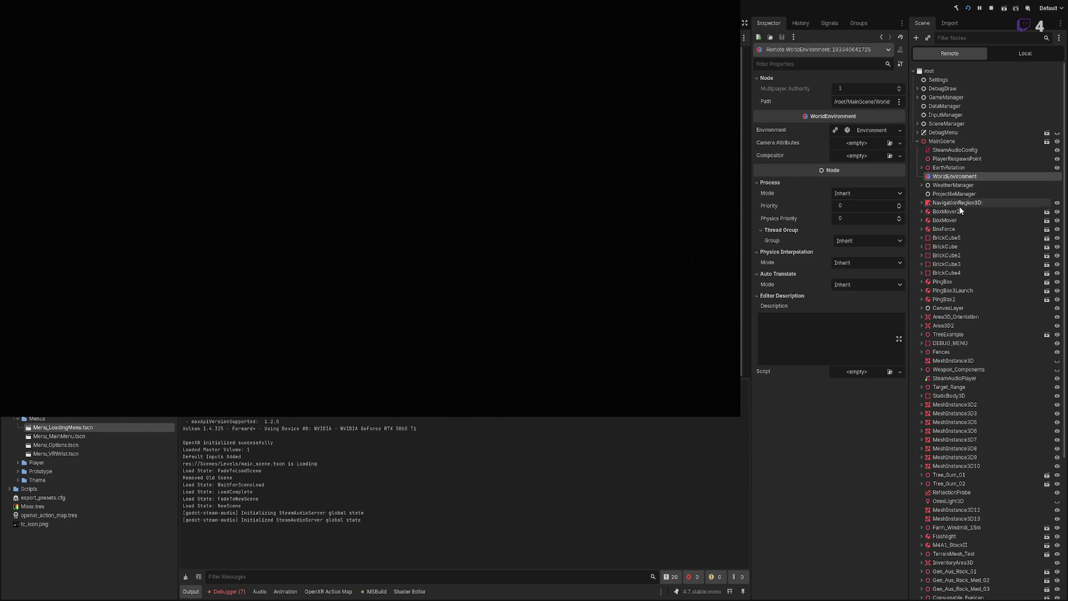
scroll(944, 209, "down", 5)
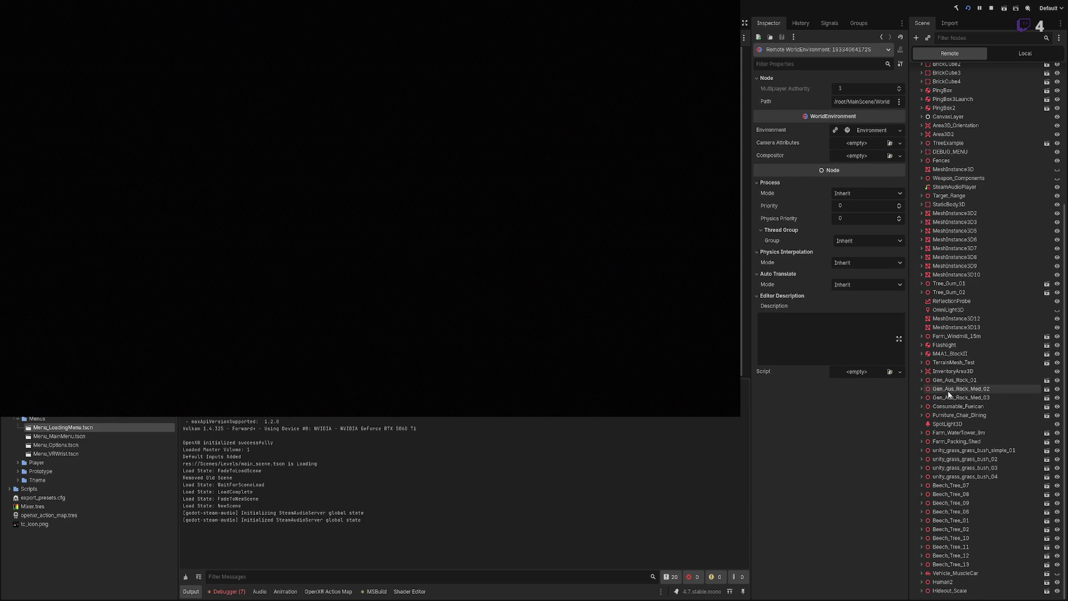
scroll(941, 336, "up", 5)
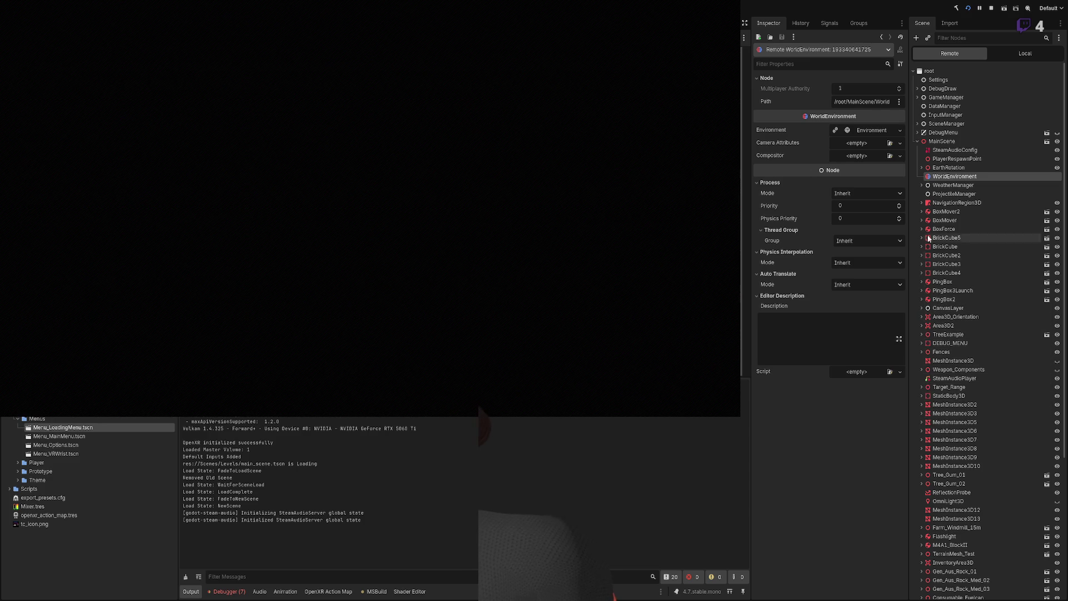
left_click(922, 168)
left_click(936, 176)
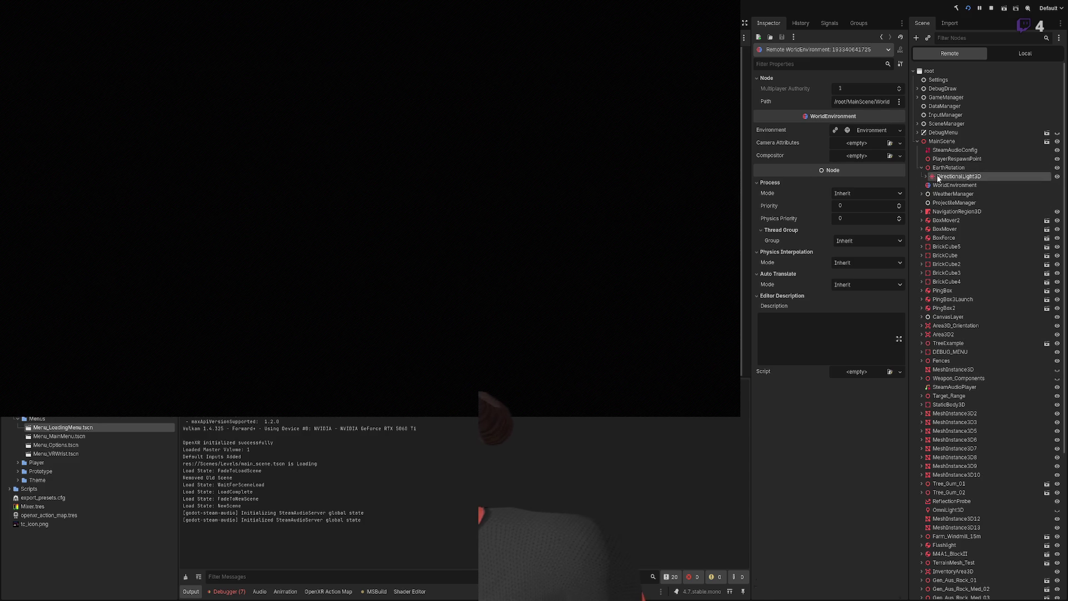
left_click(926, 176)
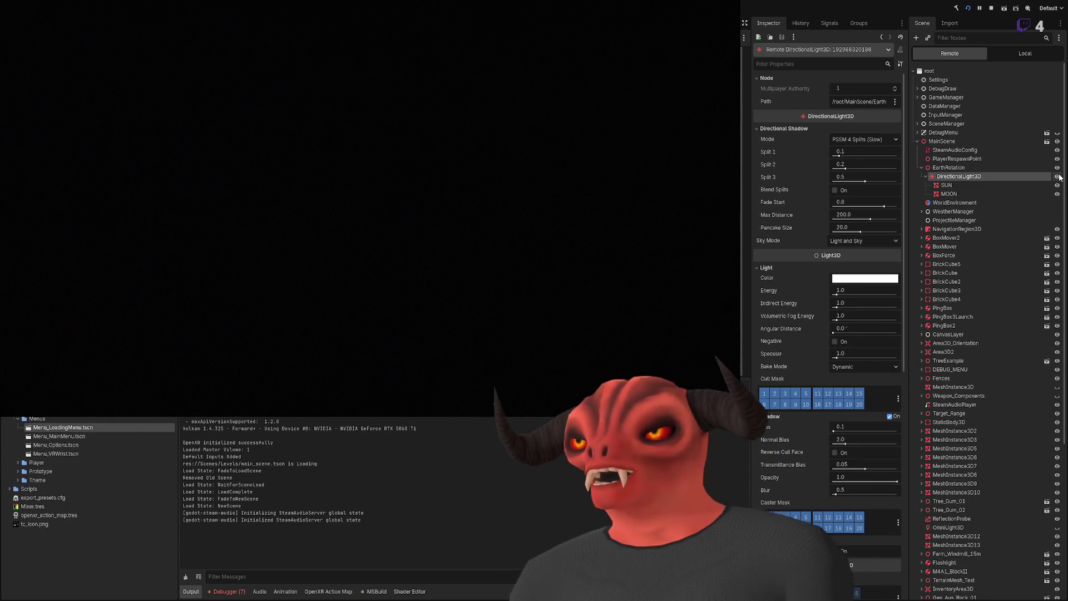
left_click(954, 203)
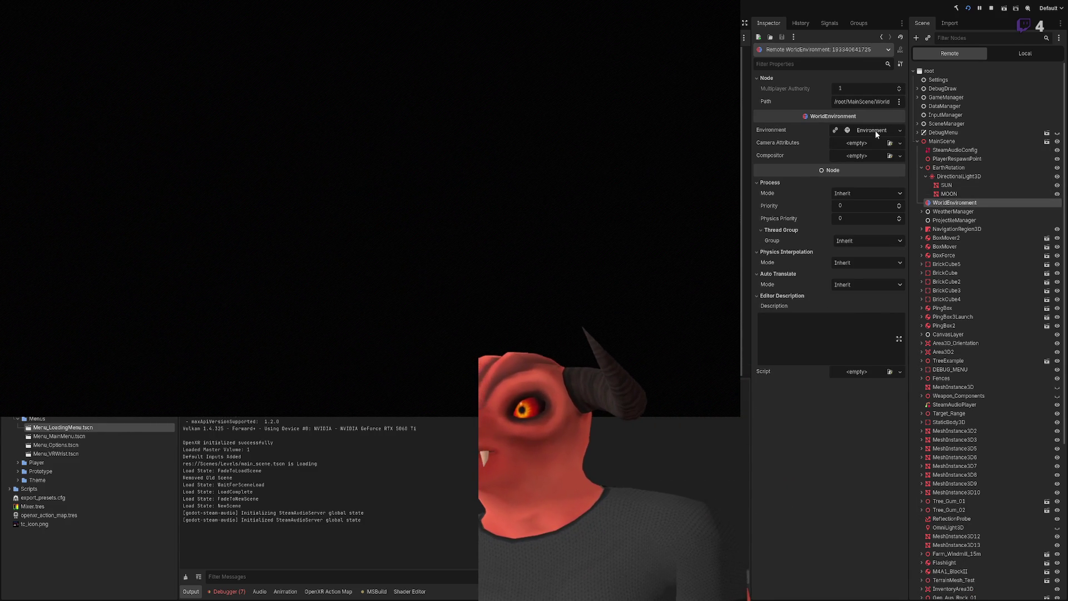
Step: Expand the Environment resource's Background, Sky and Ambient Light sections
left_click(876, 130)
left_click(776, 142)
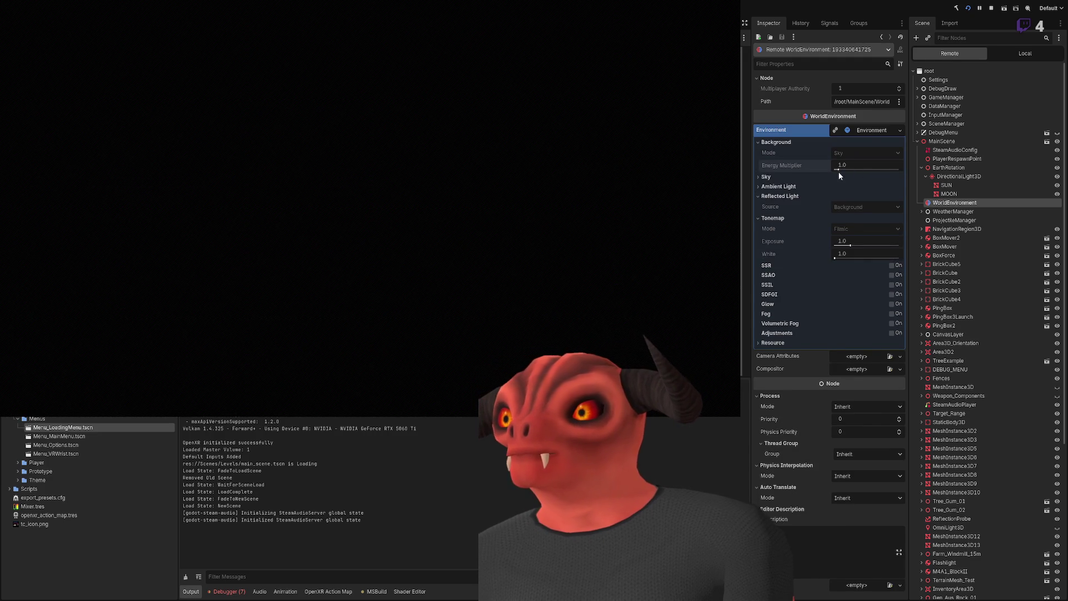
left_click(845, 134)
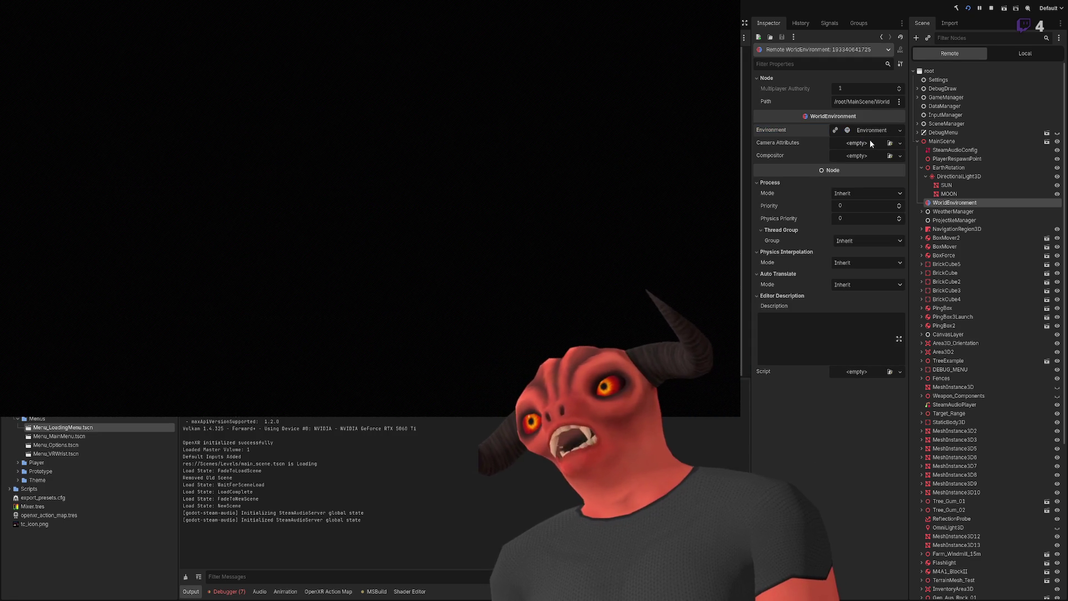
left_click(873, 131)
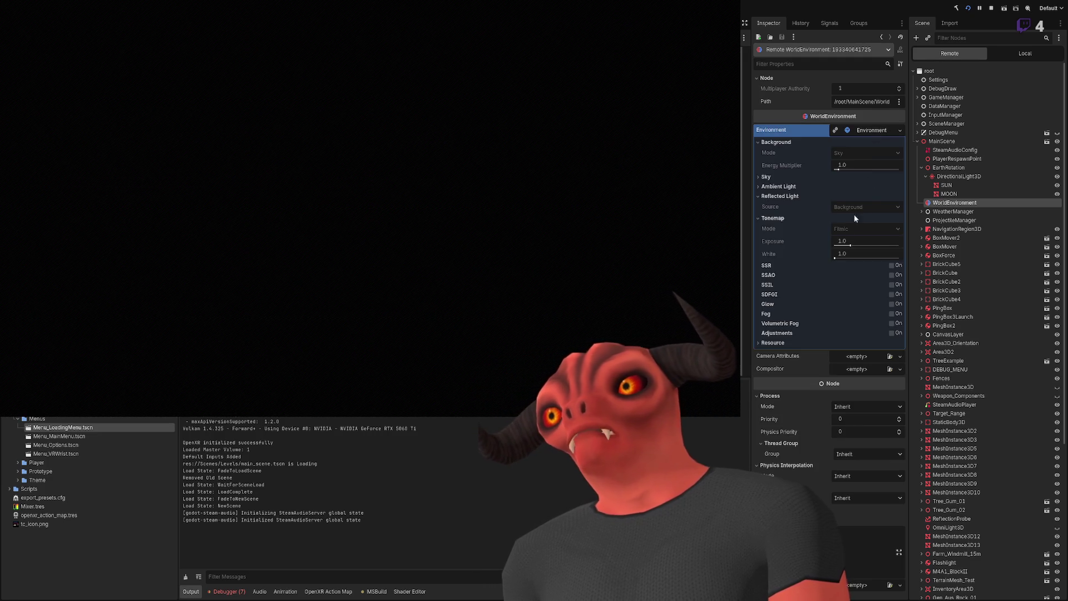
left_click(773, 175)
left_click(778, 236)
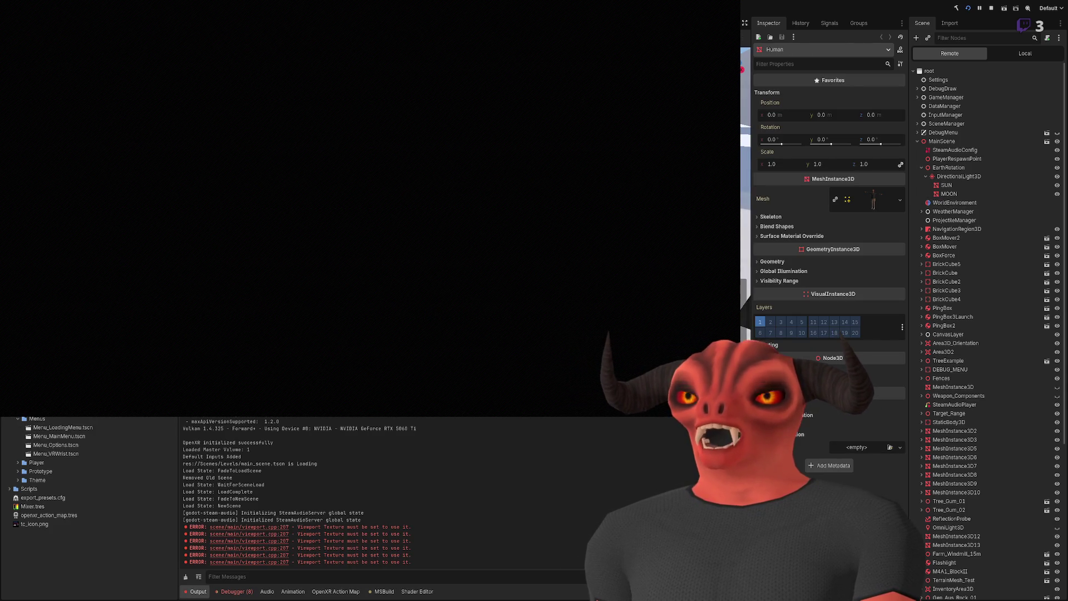
Step: Expand the local WorldEnvironment's Background, Sky and Ambient Light, then inspect the live DirectionalLight3D
left_click(1027, 50)
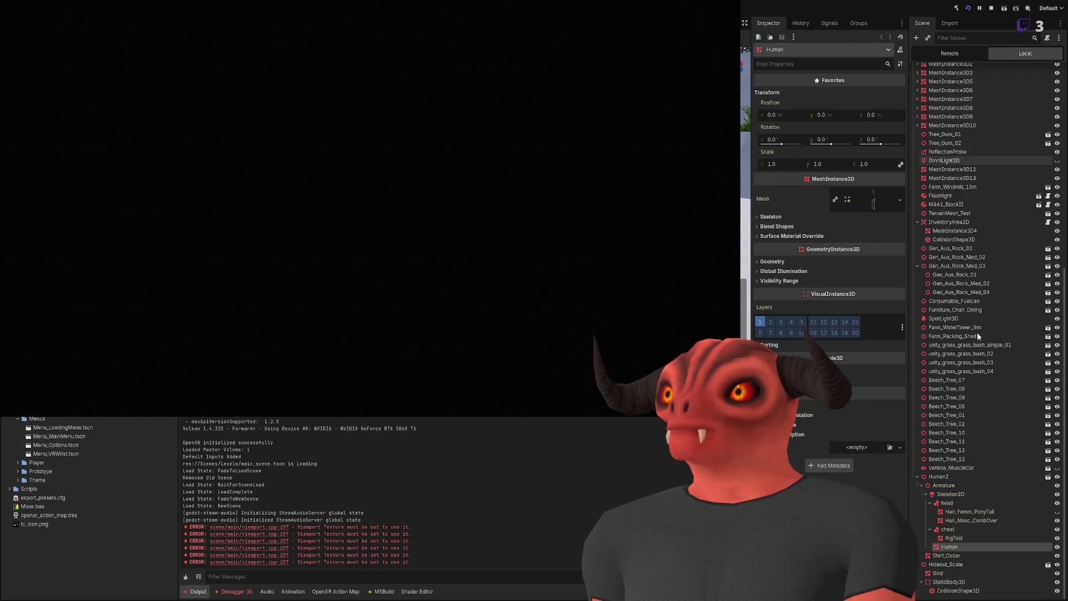
left_click(971, 391)
scroll(946, 269, "up", 10)
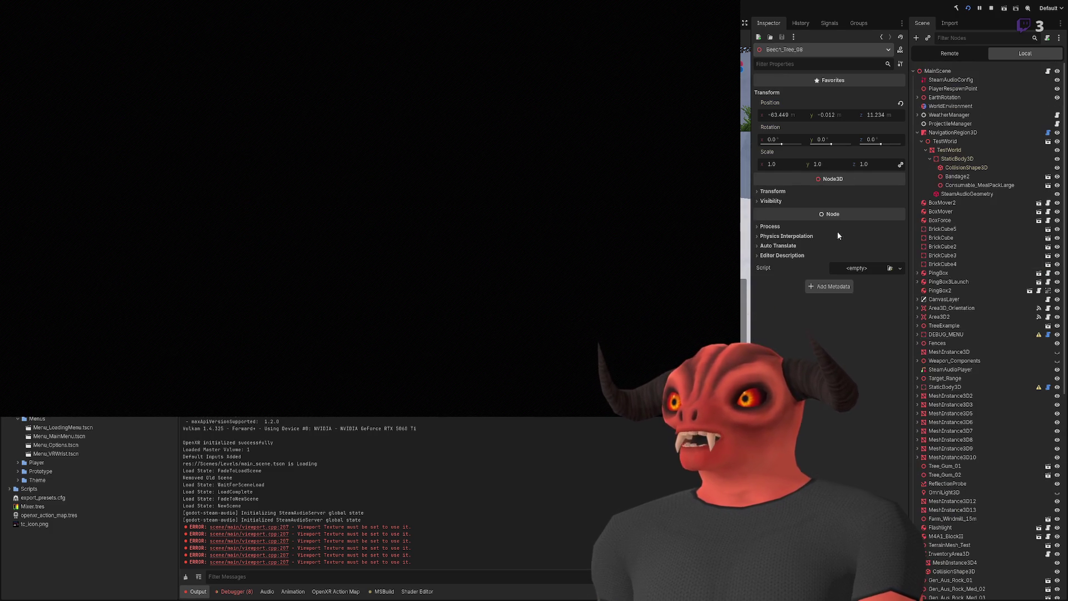
left_click(950, 106)
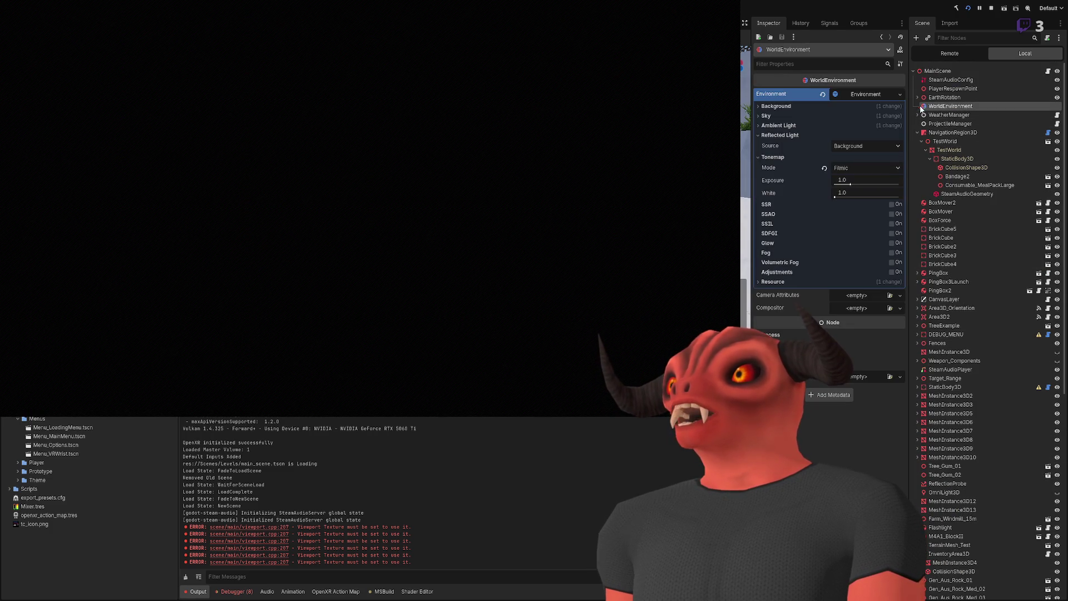
left_click(788, 108)
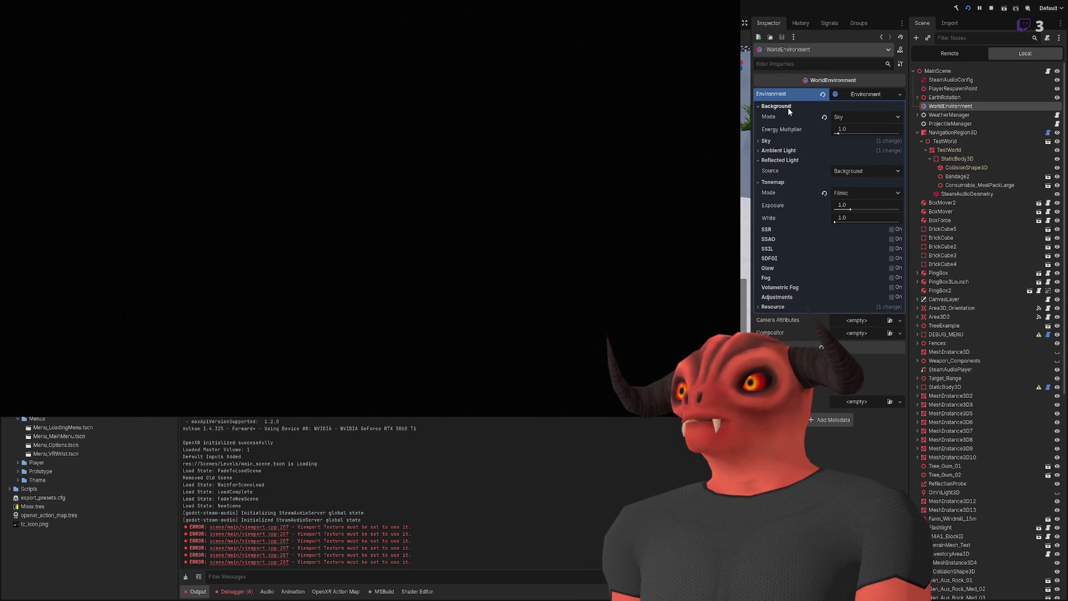
left_click(763, 107)
left_click(770, 116)
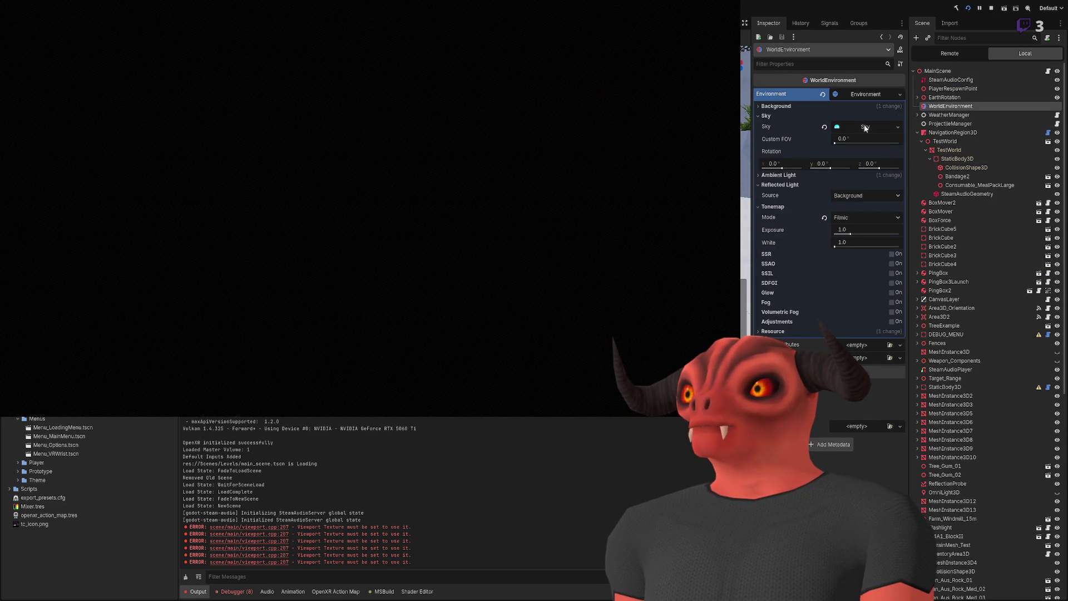
left_click(779, 118)
left_click(778, 126)
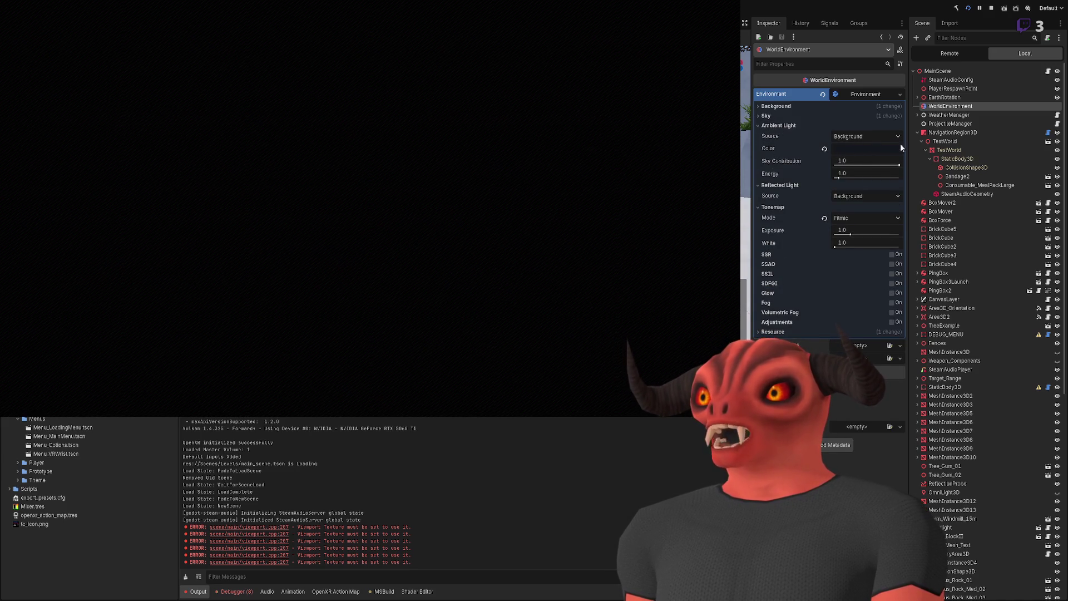
left_click(955, 53)
left_click(950, 177)
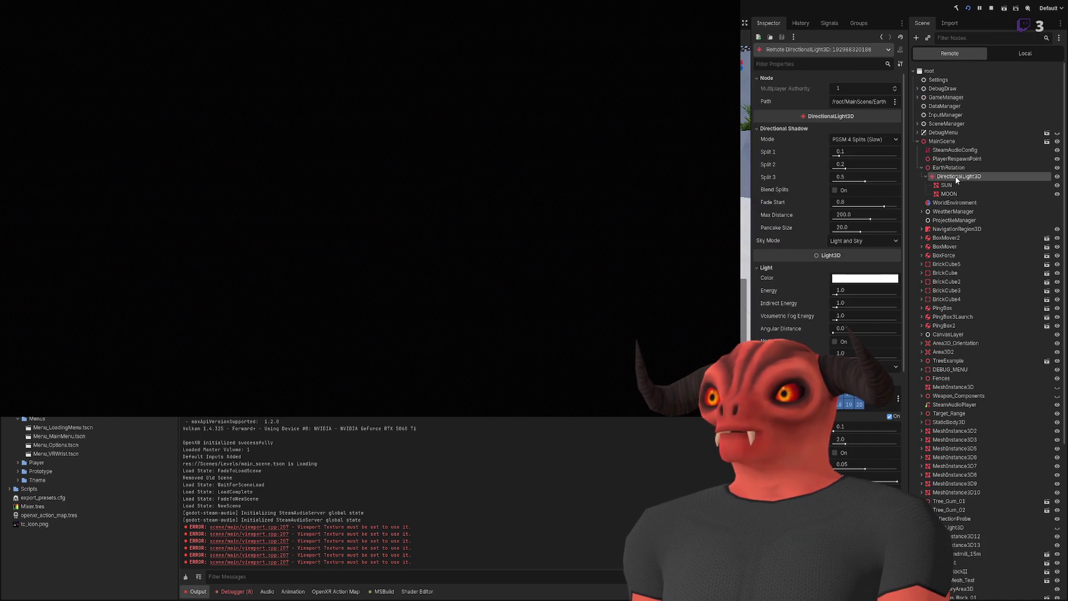
Step: Select the live WorldEnvironment node in the remote scene tree to inspect its settings
left_click(949, 203)
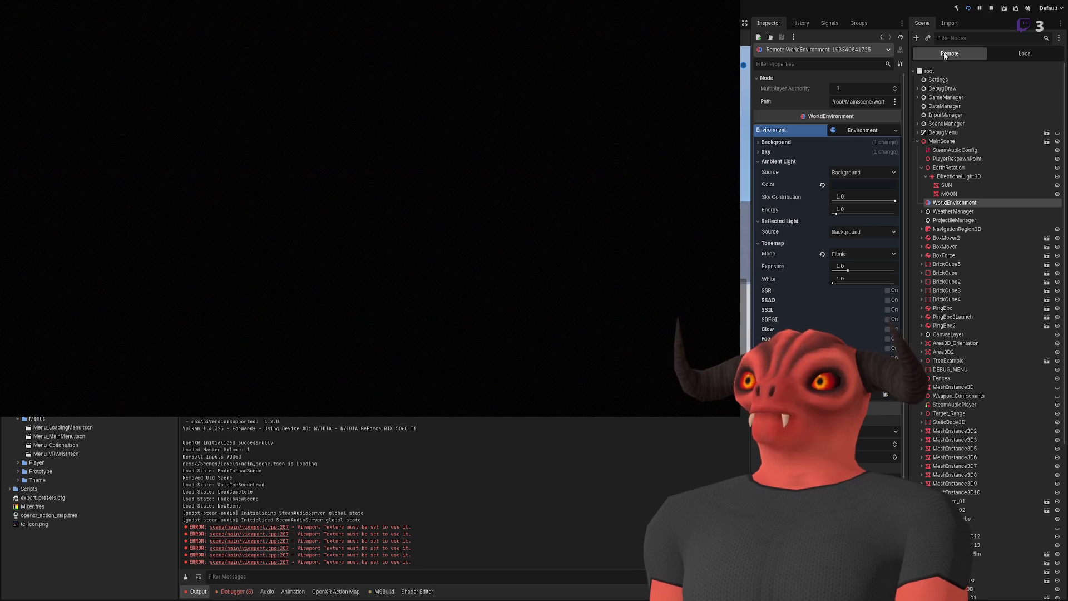
left_click(952, 211)
left_click(955, 203)
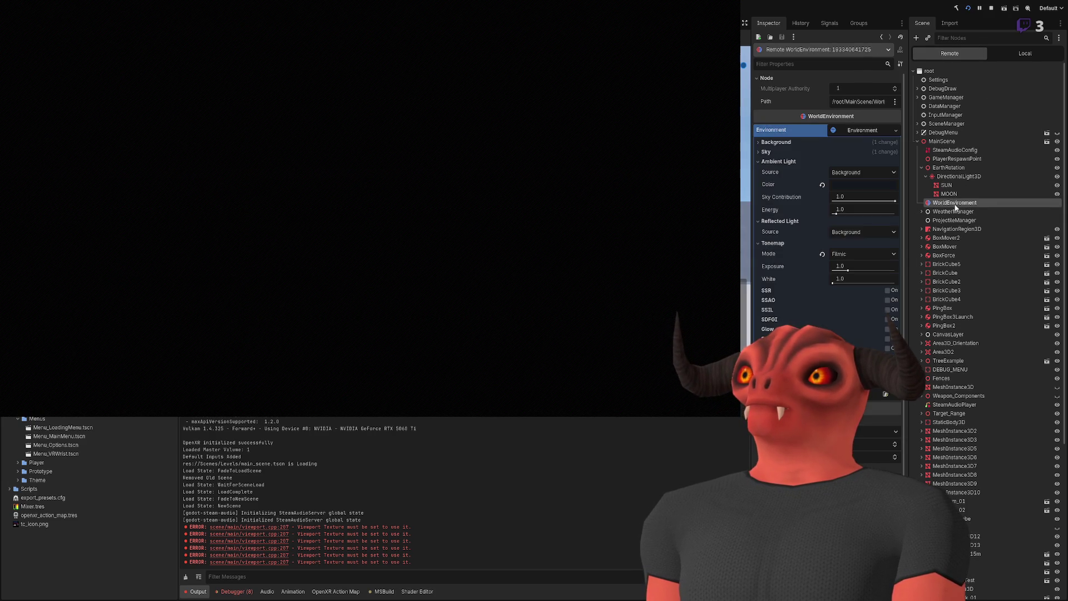
left_click(781, 162)
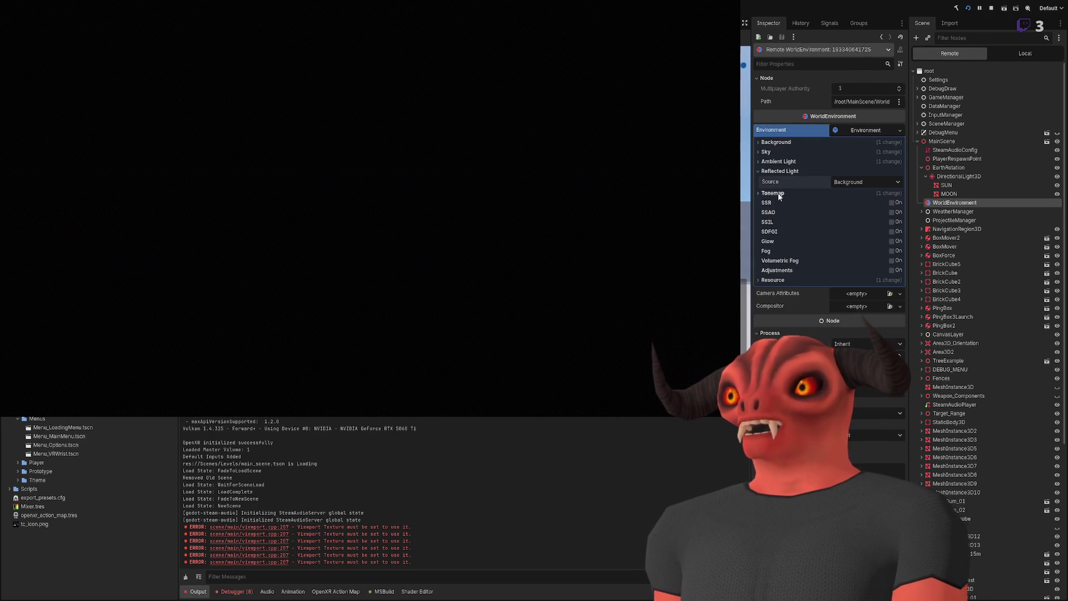
Step: Try Sky as the Reflected Light source, then set it back to Background
left_click(795, 172)
left_click(795, 172)
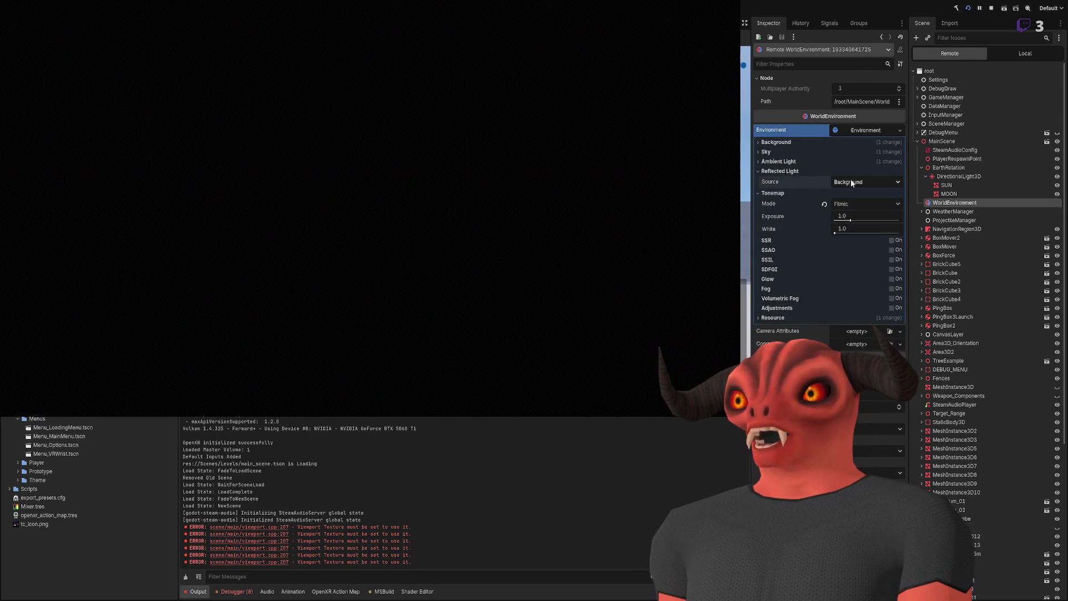
left_click(799, 171)
left_click(799, 171)
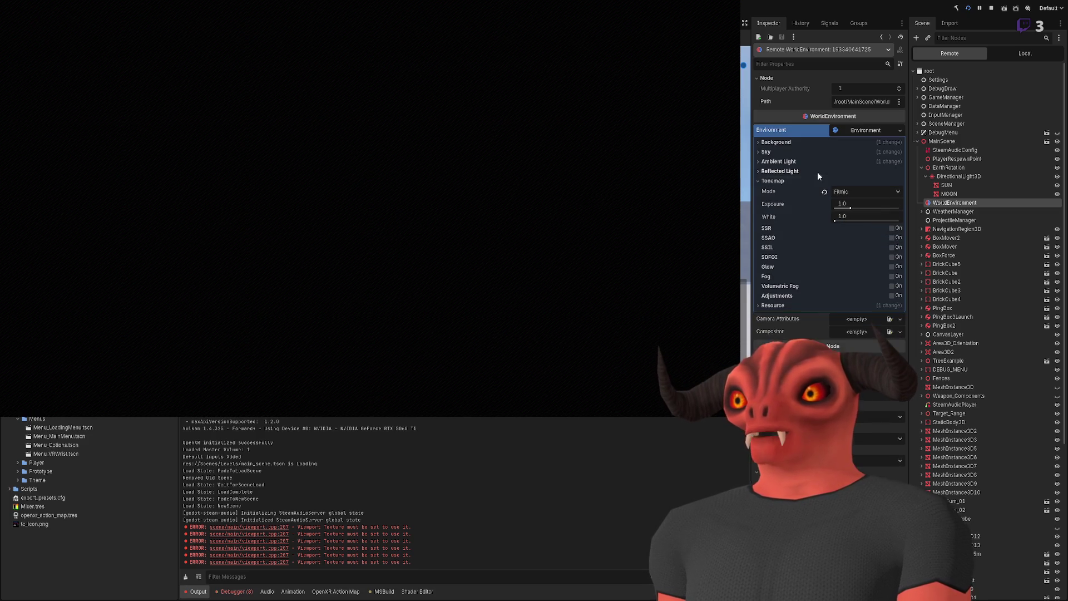
left_click(816, 172)
left_click(818, 173)
left_click(840, 182)
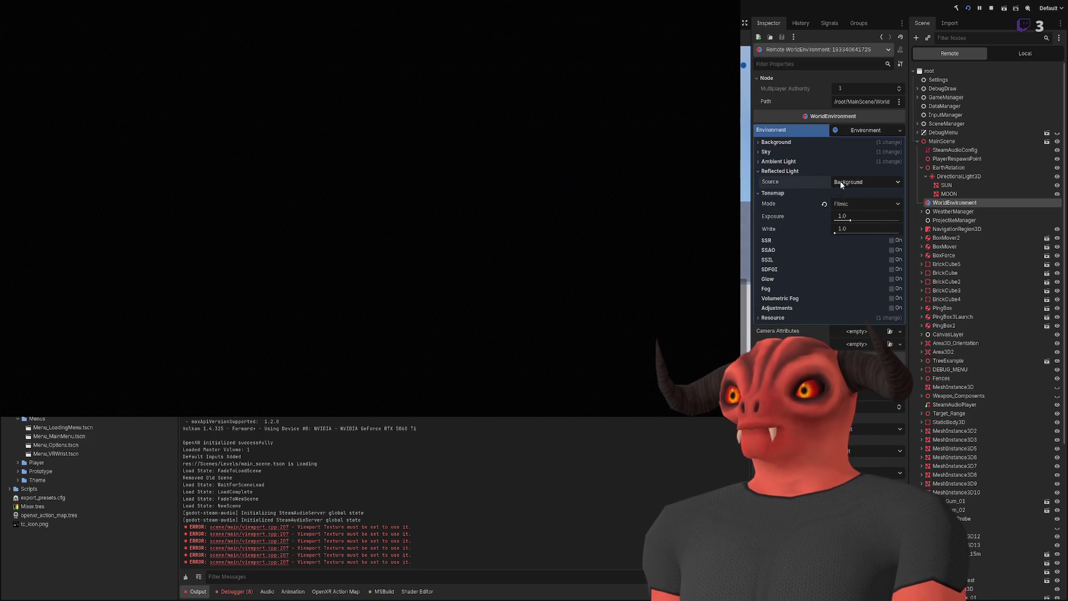
left_click(852, 207)
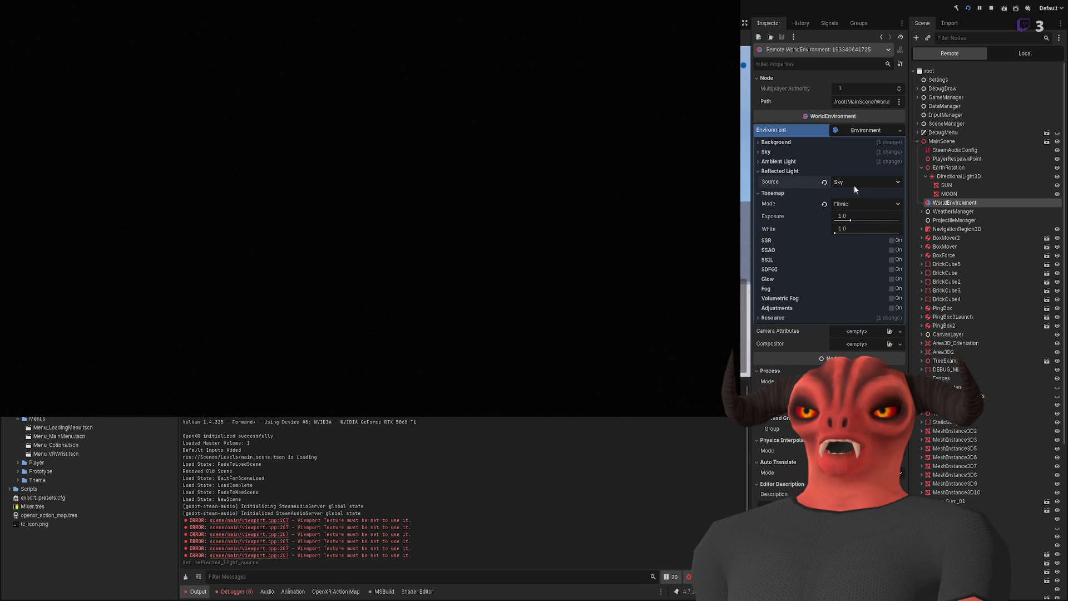
left_click(853, 184)
left_click(855, 198)
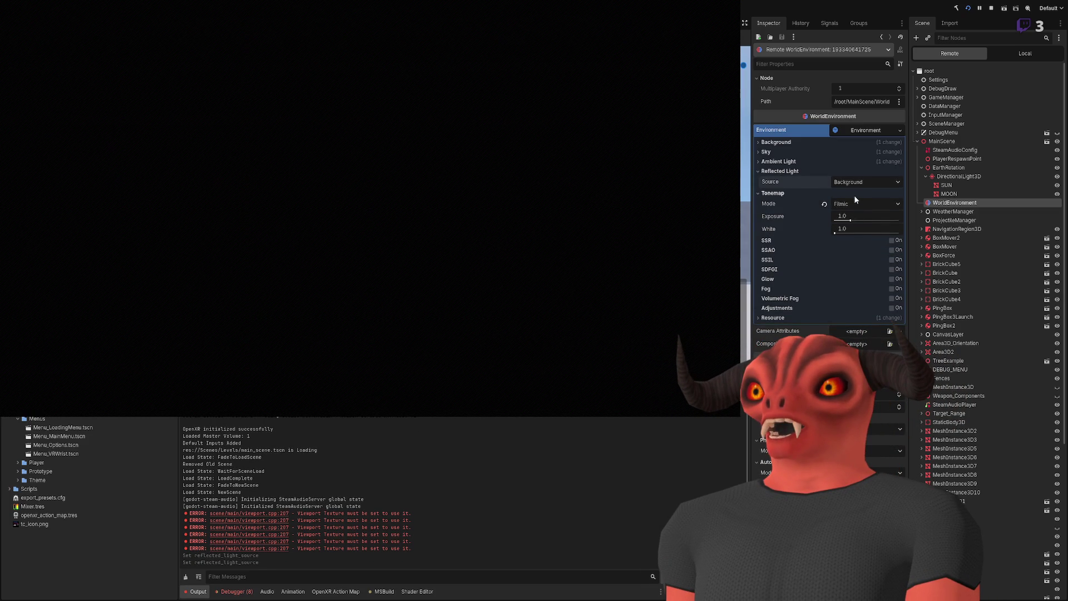
Step: Raise Ambient Light energy to 16, then undo it back to 1.0
left_click(807, 171)
left_click(801, 162)
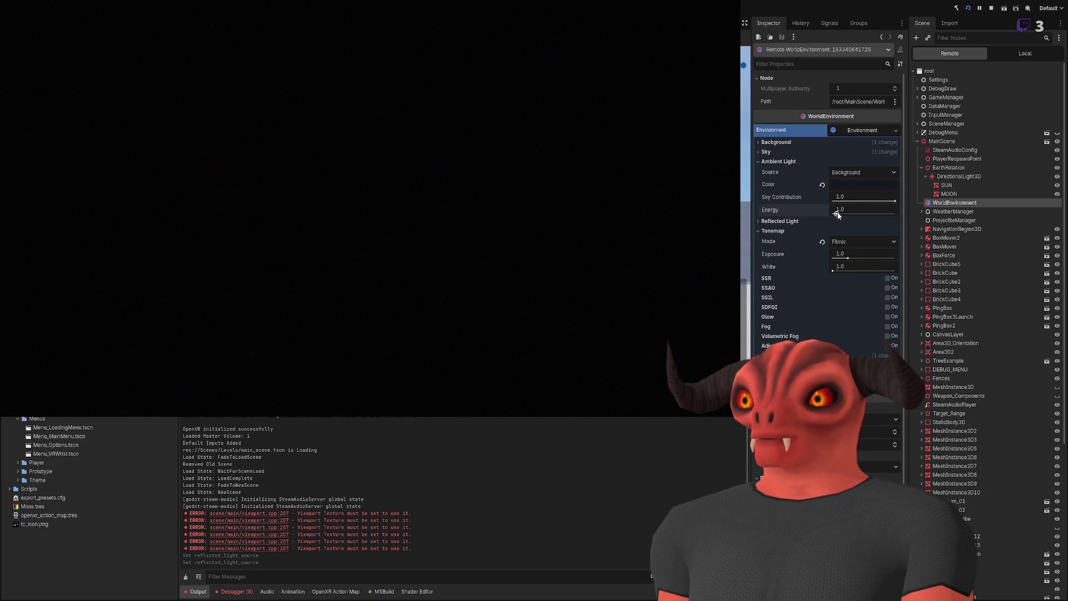
left_click_drag(837, 214, 905, 213)
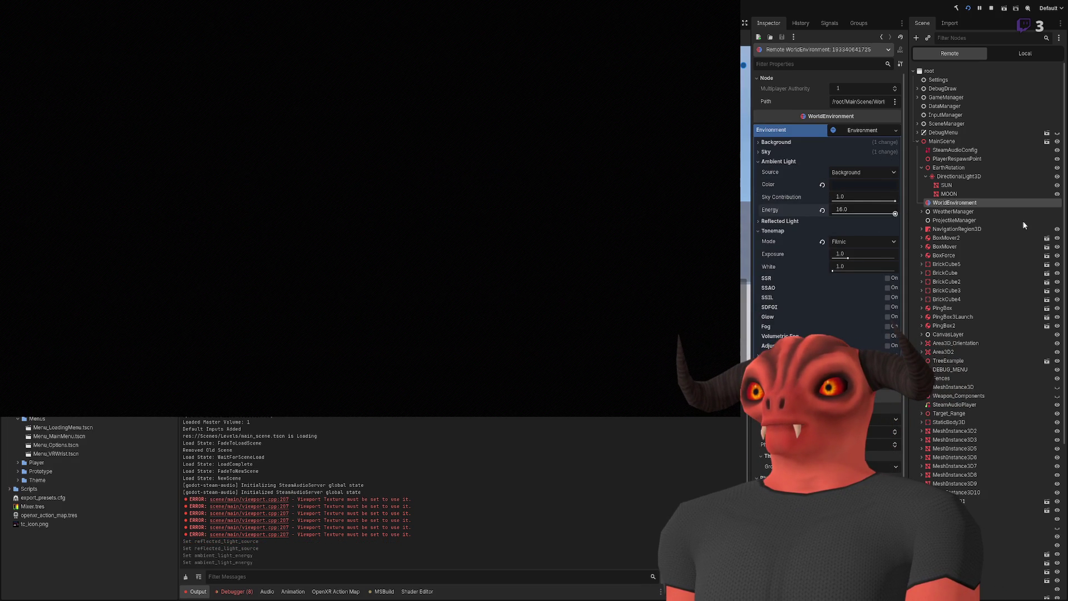
key("ctrl+z")
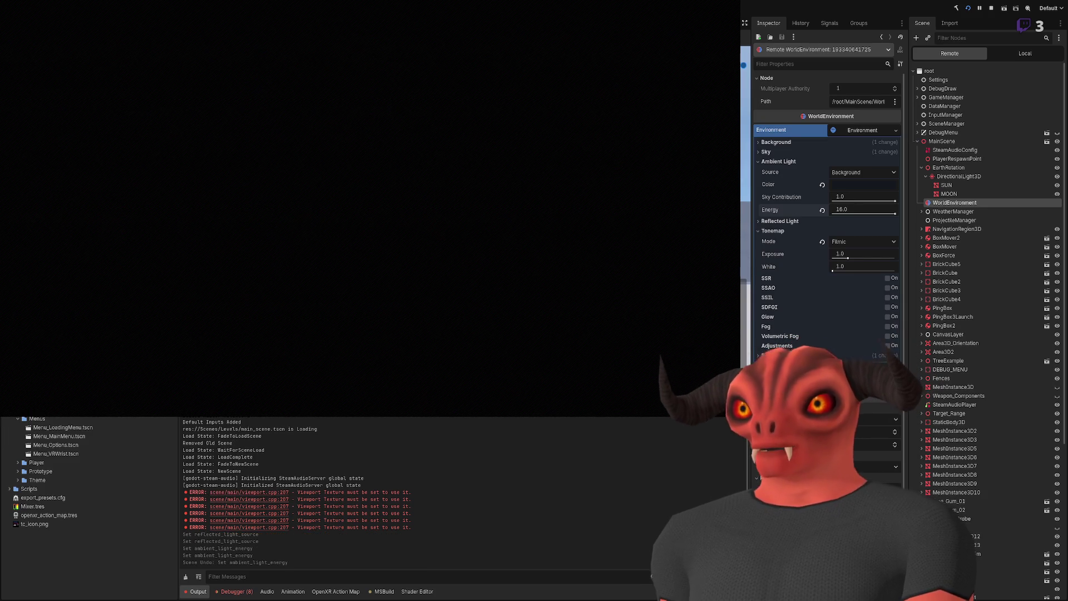
key("ctrl+z")
left_click(780, 161)
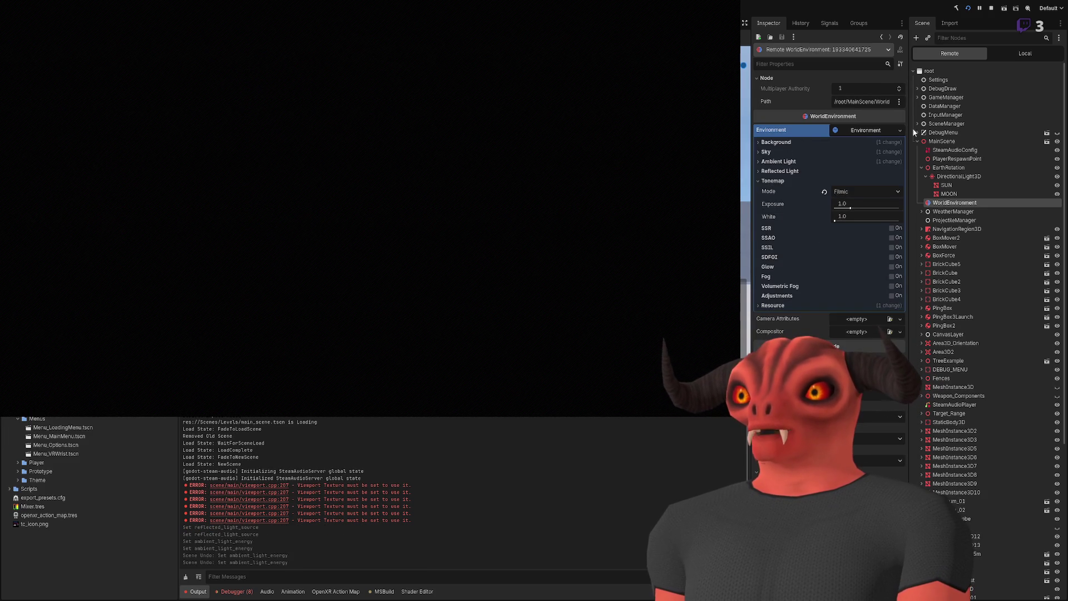
left_click(964, 178)
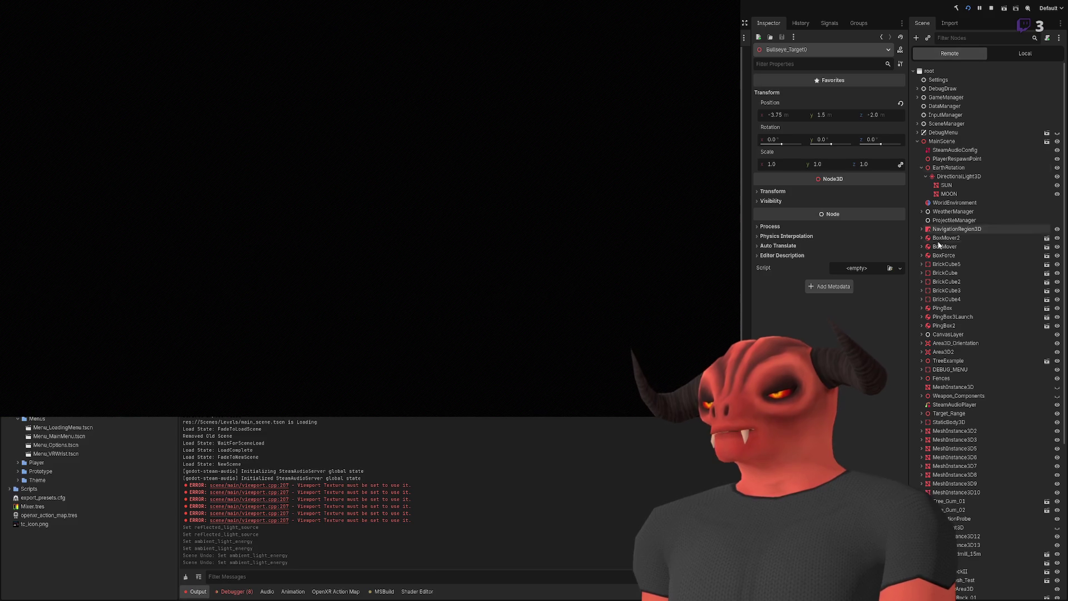
Step: On the live WorldEnvironment, set Ambient Sky Contribution to 0 and Energy to about 13.55
left_click(947, 184)
left_click(959, 176)
left_click(955, 211)
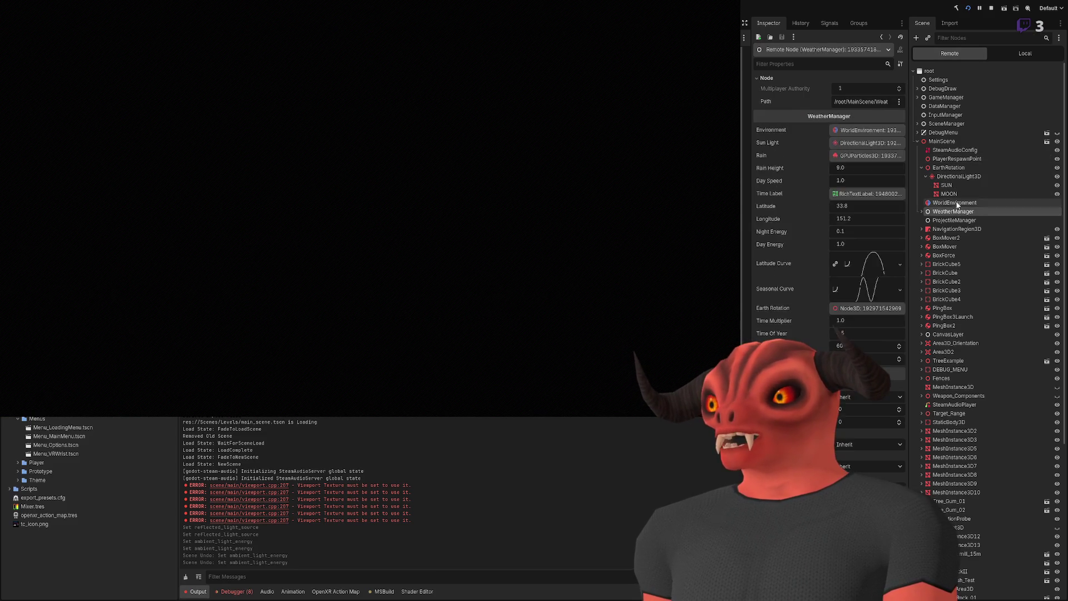
left_click(955, 202)
left_click(772, 181)
left_click(772, 181)
left_click(773, 162)
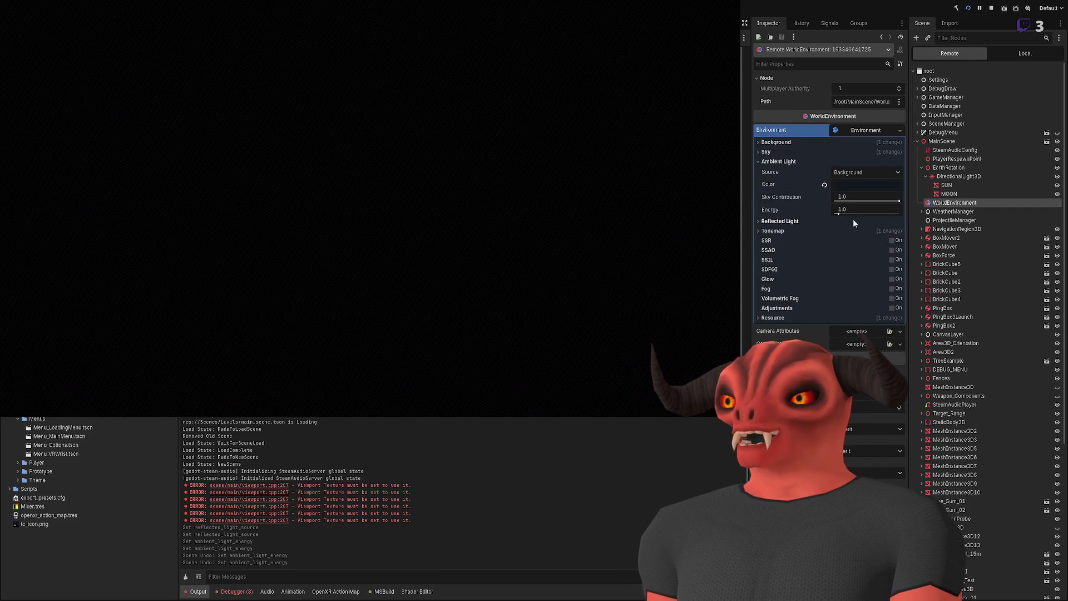
left_click_drag(900, 201, 835, 201)
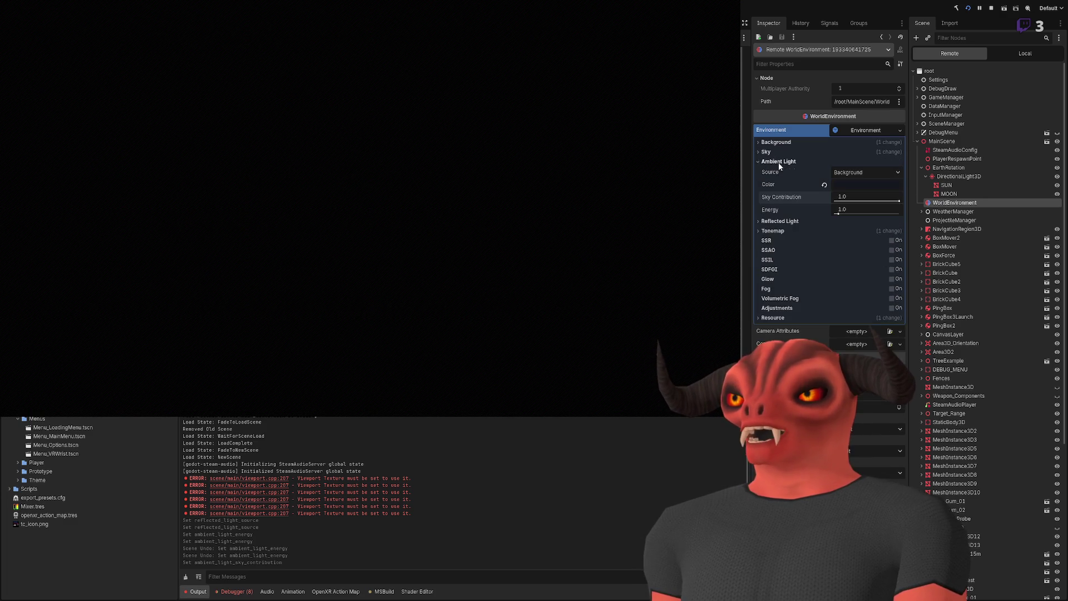
left_click_drag(849, 212, 889, 211)
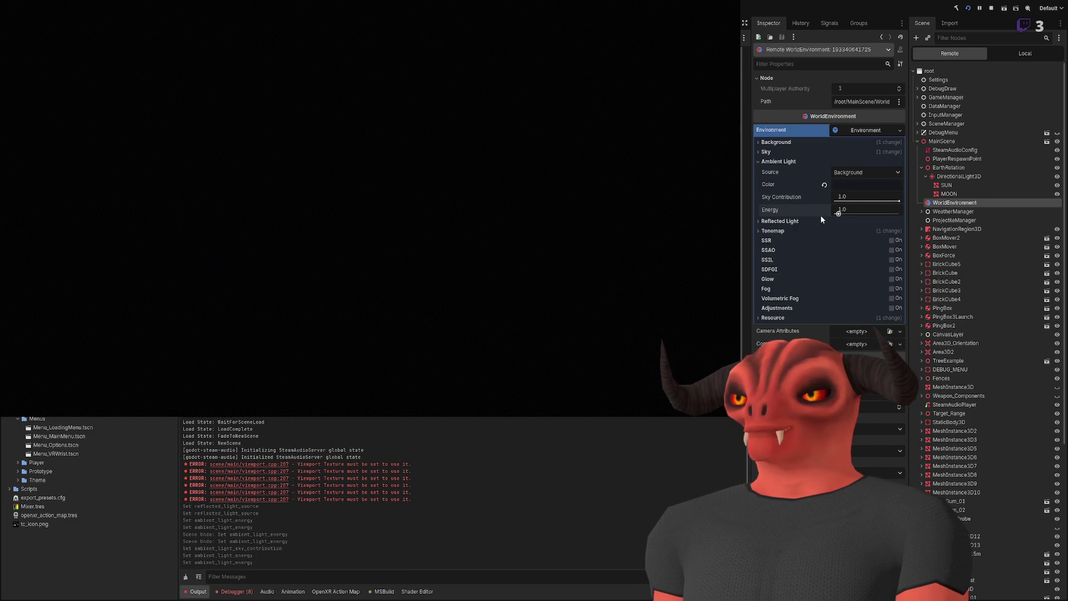
Step: Enable Fog and Glow, leaving glow at intensity 0.8 and strength 1.0
left_click(778, 160)
left_click(771, 151)
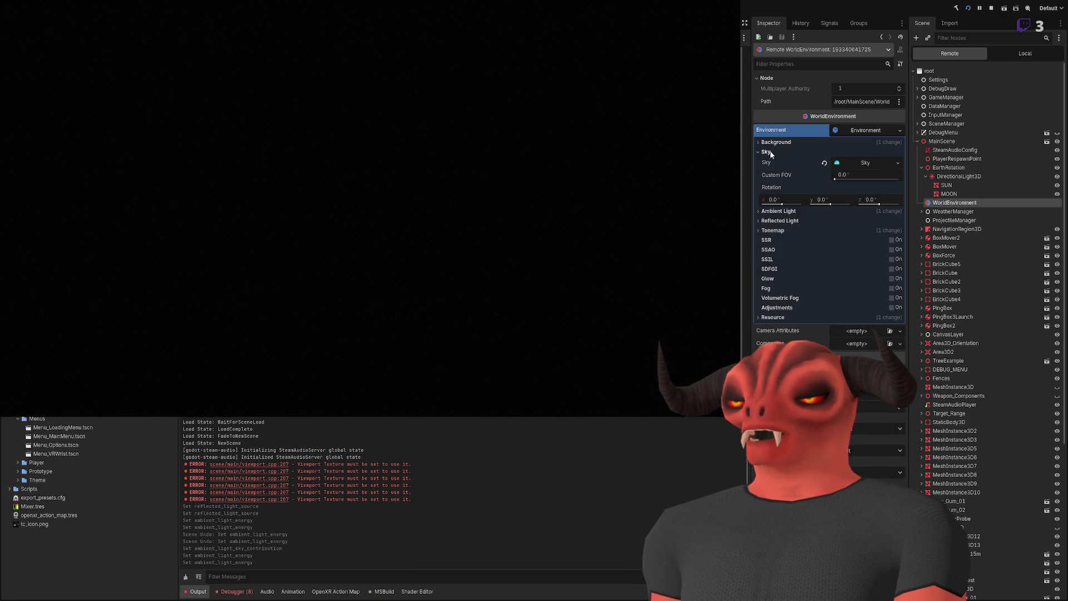
left_click(767, 152)
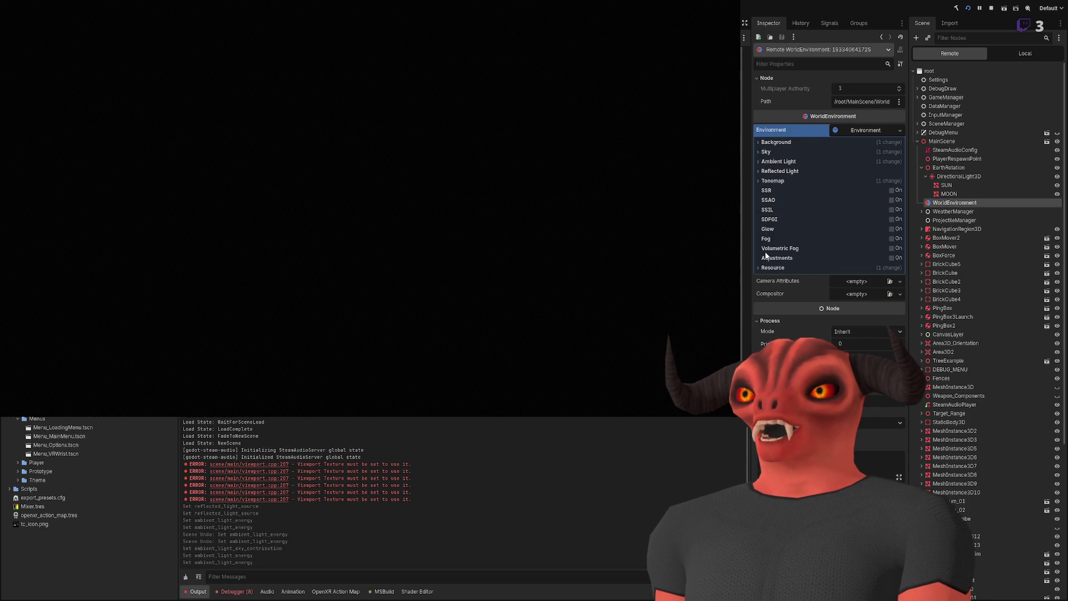
left_click(891, 239)
left_click(886, 239)
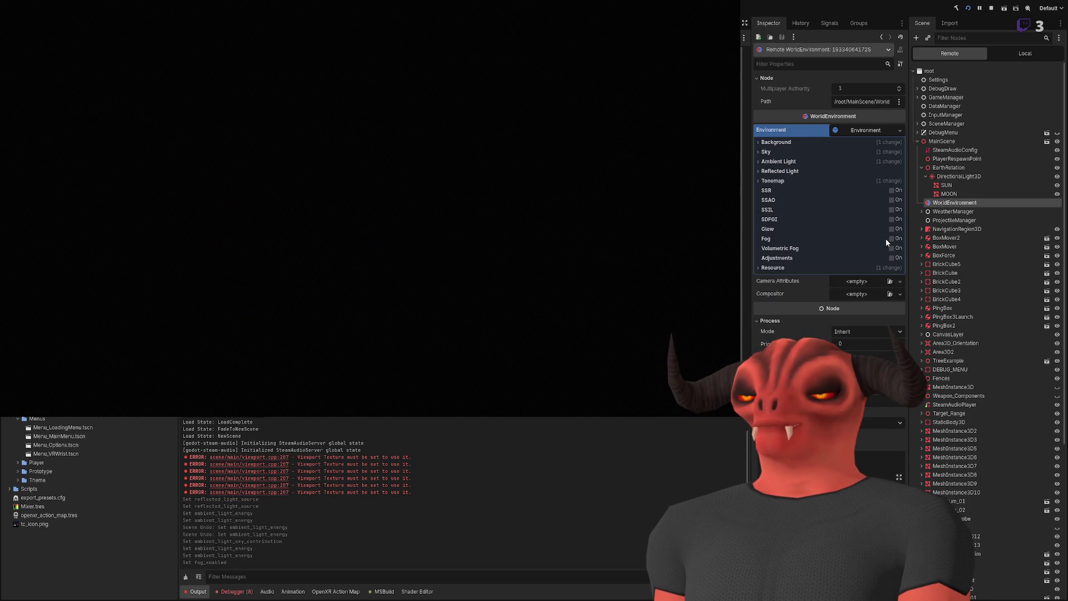
left_click(889, 230)
left_click(891, 232)
left_click(796, 229)
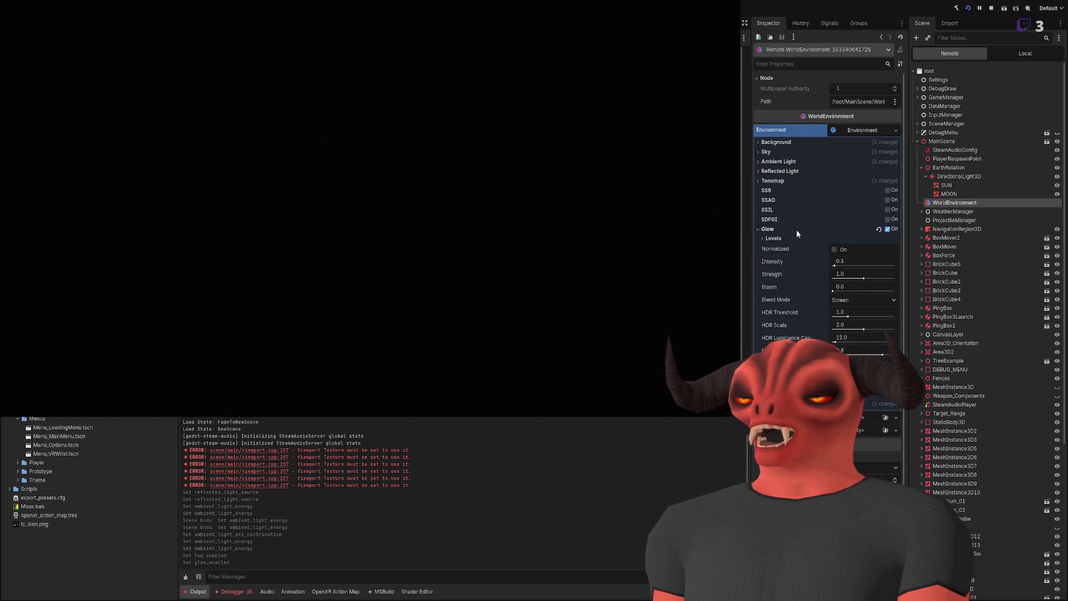
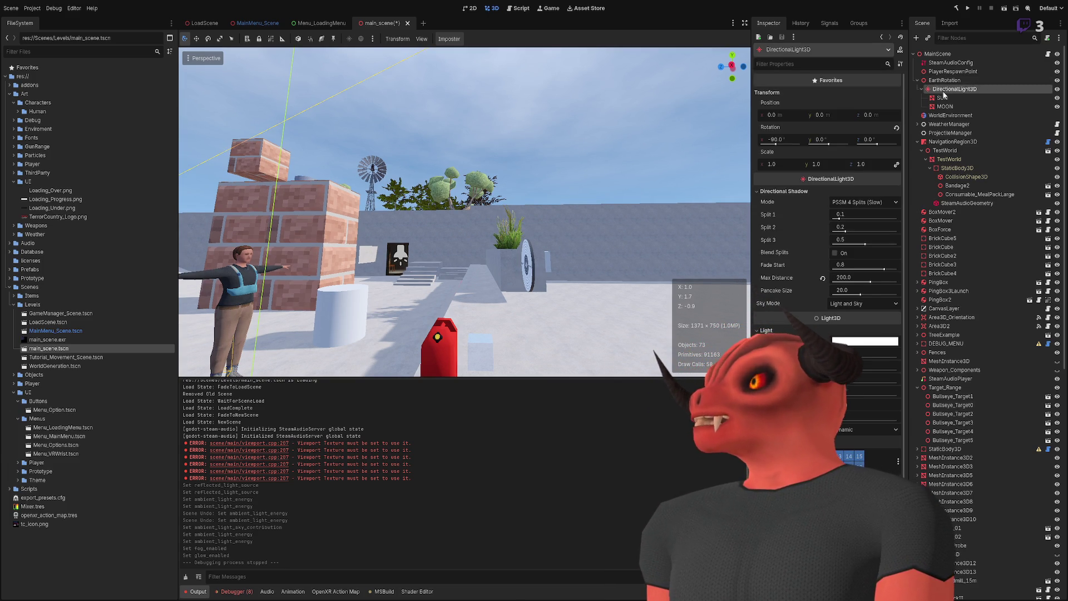
Step: Flicker the DirectionalLight3D sun on and off to compare lighting, leaving it visible
left_click_drag(550, 230, 445, 211)
scroll(861, 239, "down", 2)
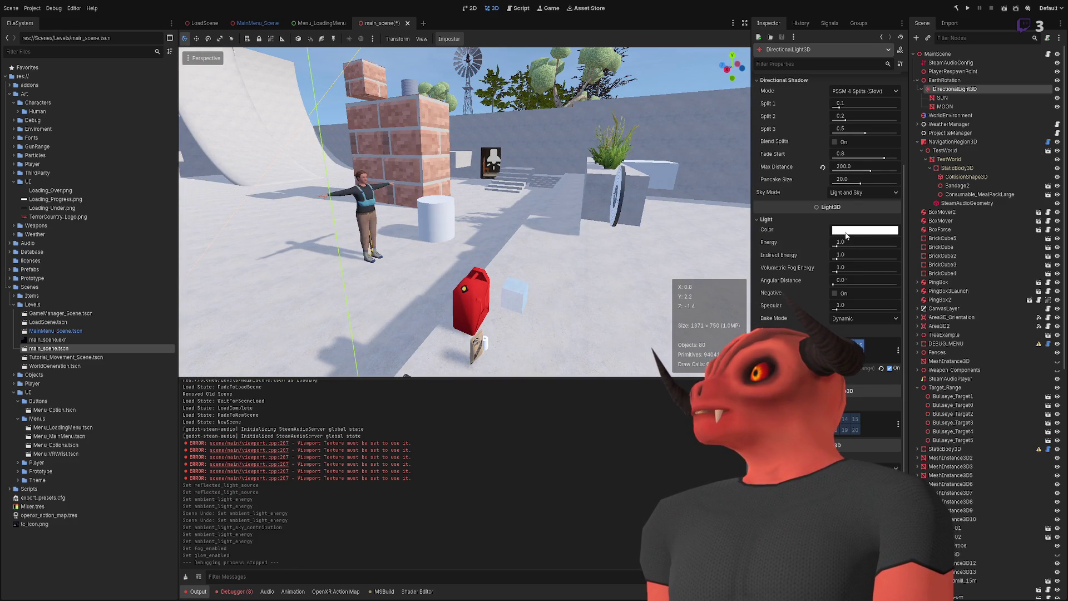
scroll(851, 234, "up", 2)
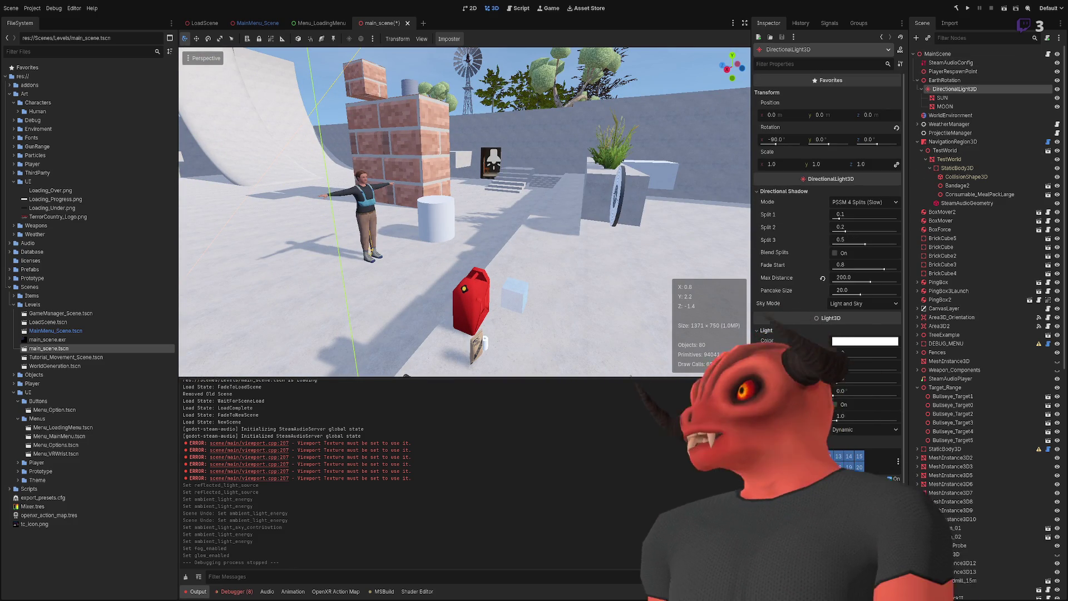
scroll(465, 211, "down", 10)
key("w")
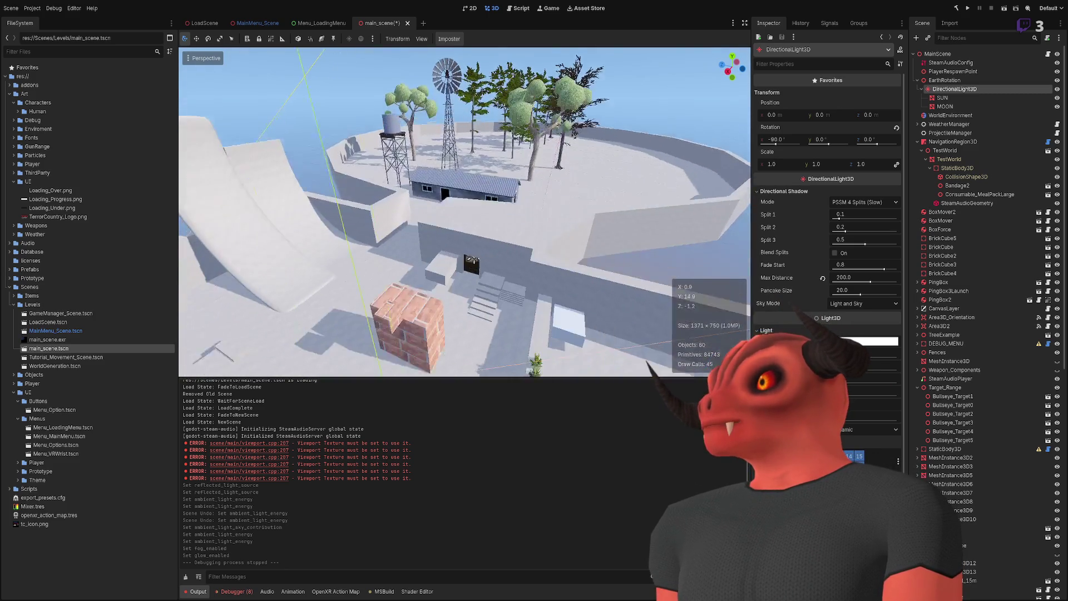
key("w")
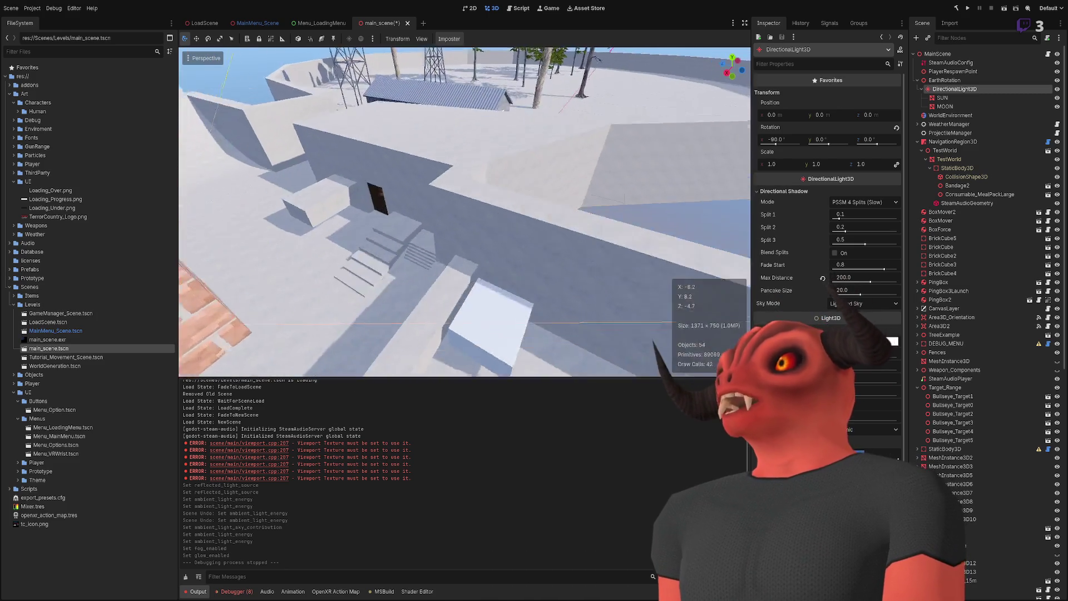
key("w")
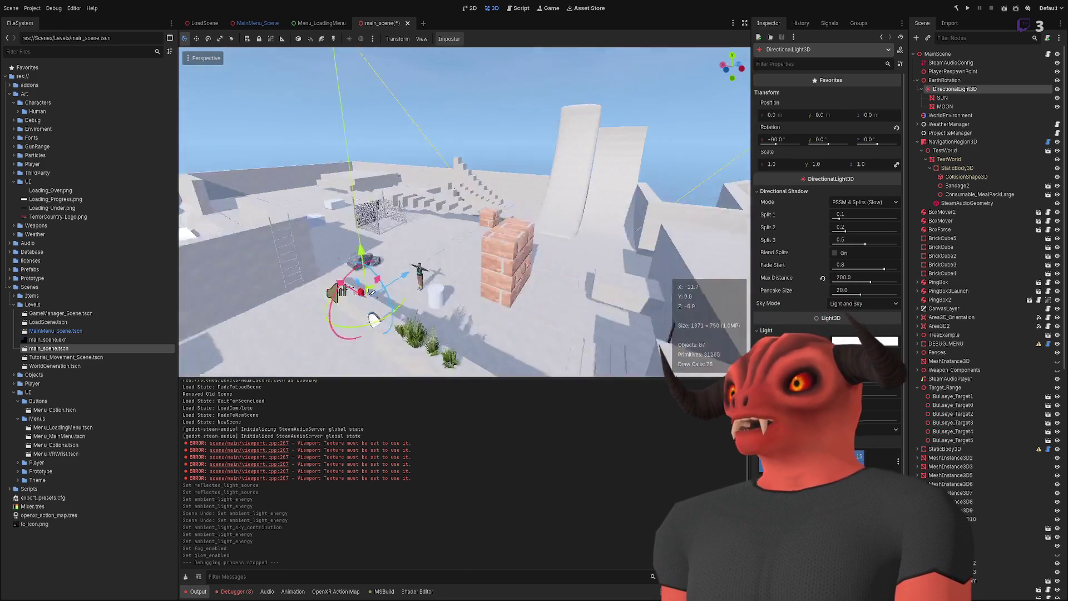
scroll(889, 311, "down", 5)
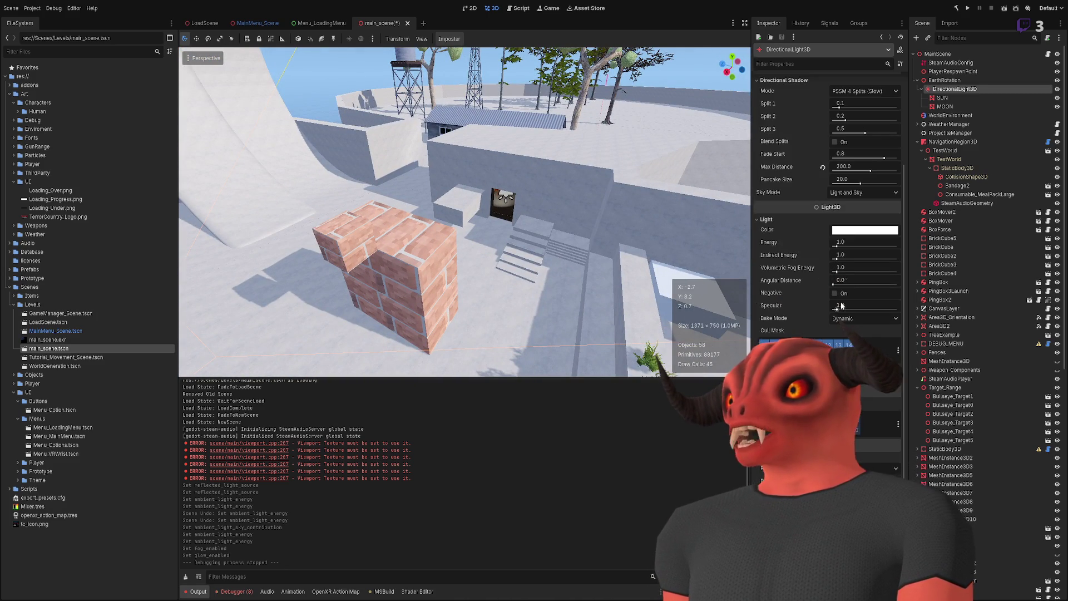
left_click(1057, 89)
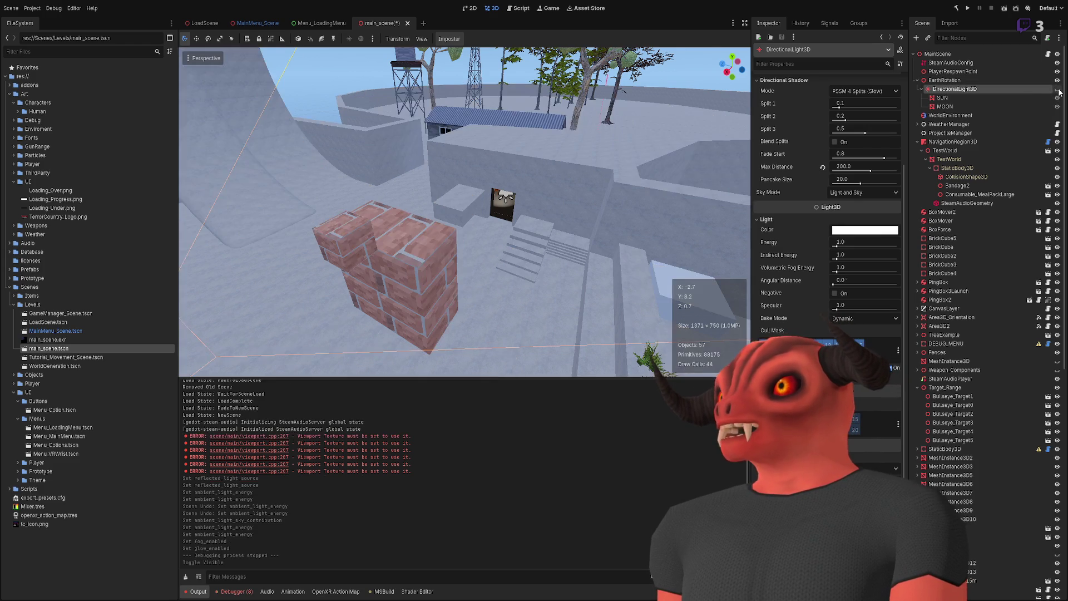
left_click(1057, 90)
left_click(1057, 90)
left_click(1057, 89)
left_click(1057, 90)
left_click(1057, 89)
left_click(1057, 90)
left_click(1057, 90)
left_click(1057, 90)
left_click(1057, 90)
Step: Set the WorldEnvironment's Ambient Light Source to Disabled
left_click(950, 115)
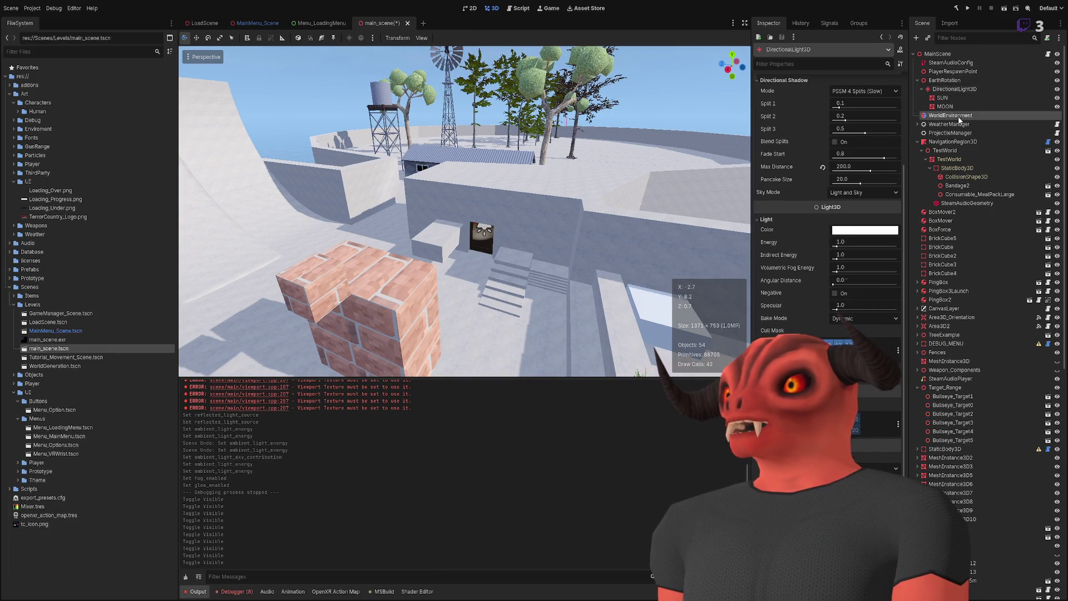
left_click(778, 125)
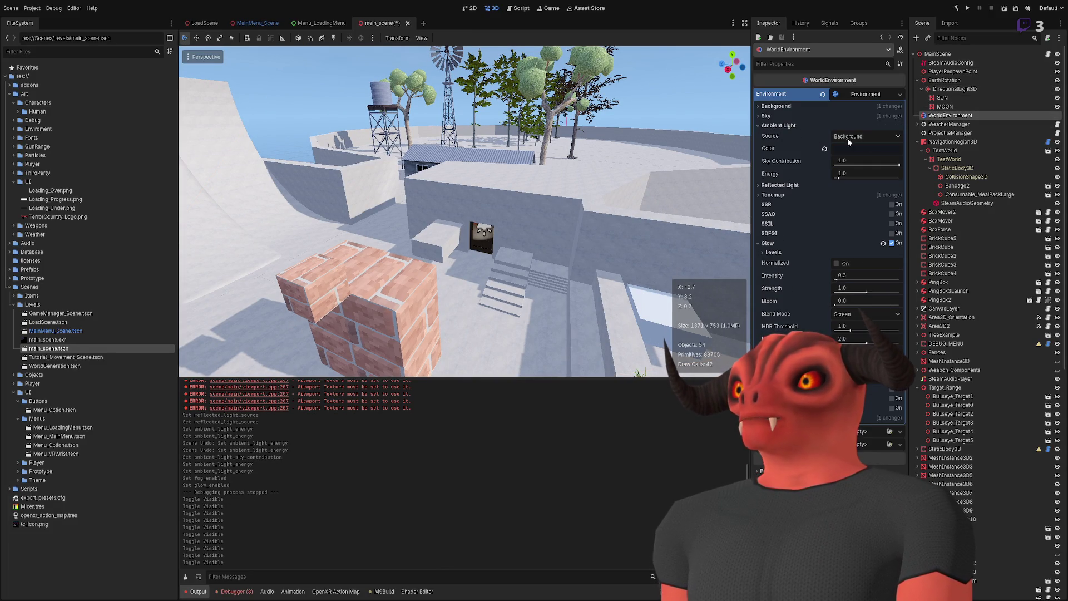
left_click(878, 137)
left_click(866, 158)
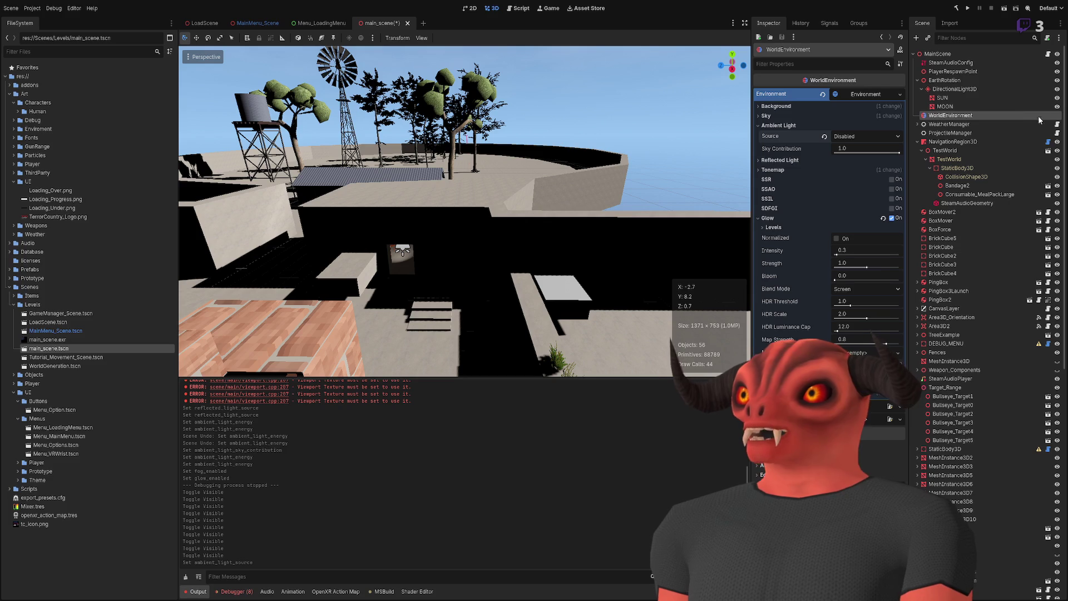
Step: Hide the sun to see full darkness, undo both changes, and collapse Ambient Light settings
left_click(1057, 90)
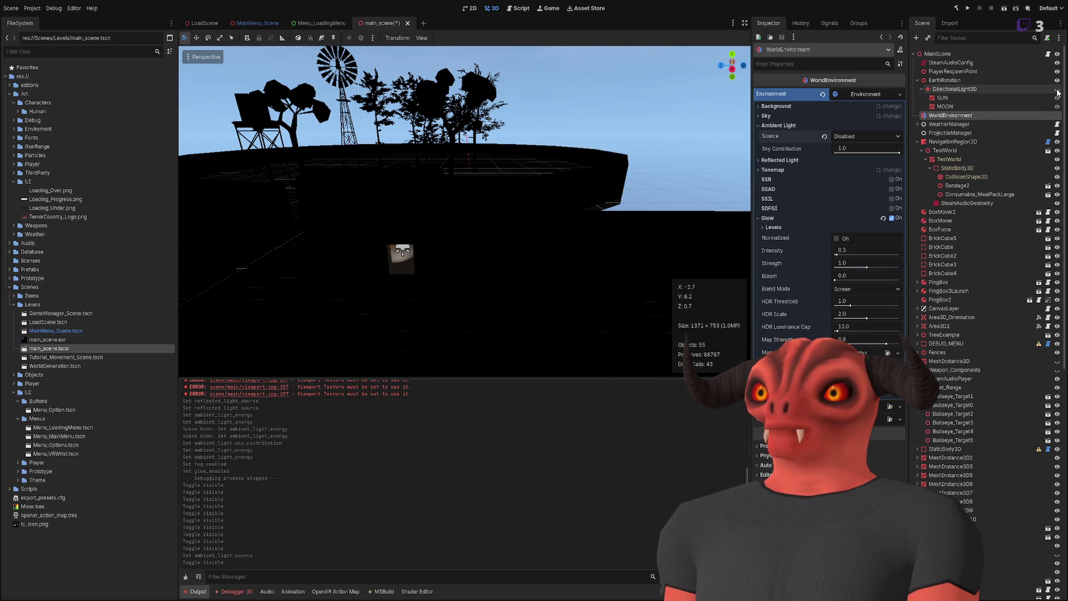
scroll(397, 271, "up", 6)
key("ctrl+z")
key("ctrl+z")
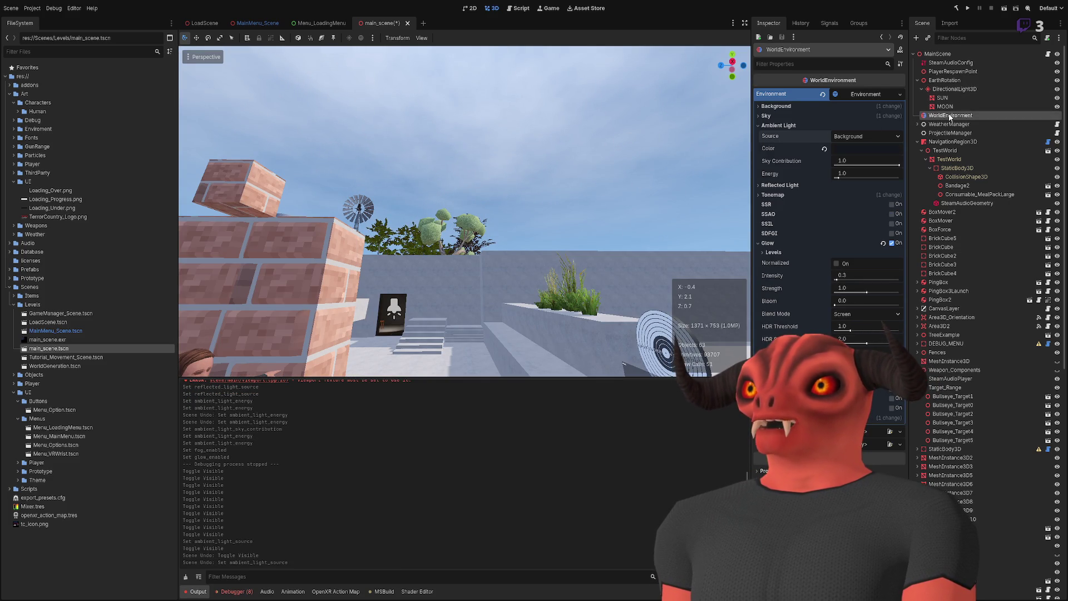
mouse_move(677, 126)
left_mouse_down()
mouse_move(521, 149)
mouse_move(515, 165)
mouse_move(529, 156)
left_mouse_up()
scroll(630, 161, "down", 5)
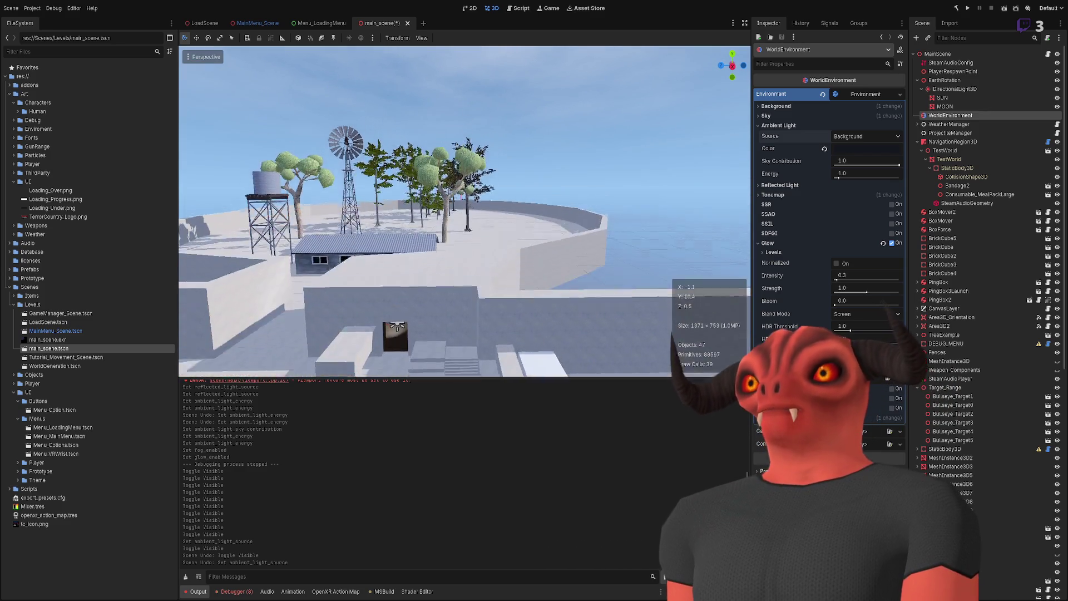
left_click(778, 125)
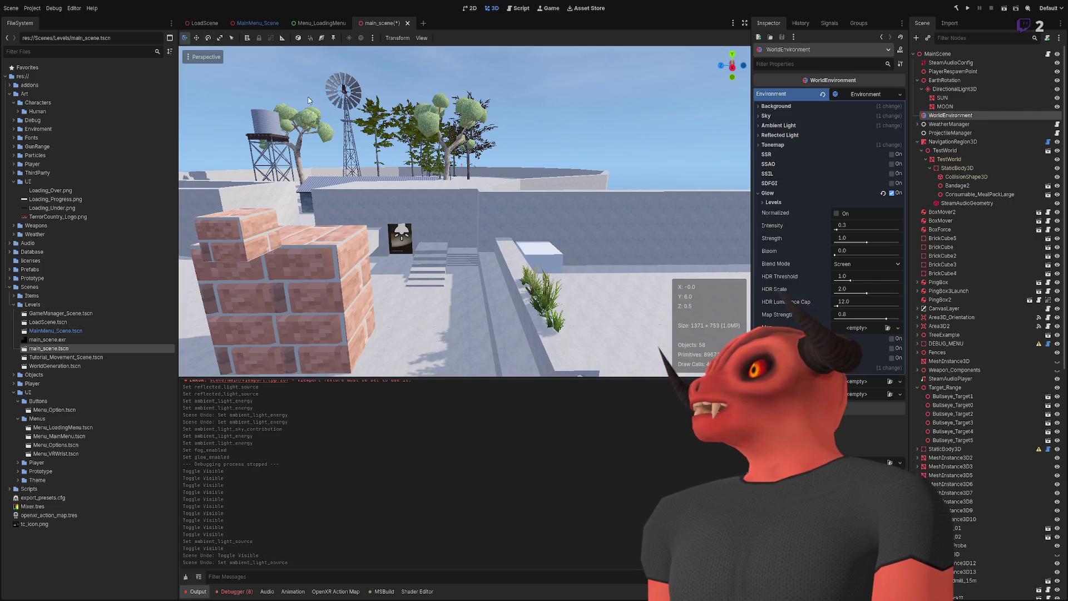
Step: Collapse the scene tree, clear the selection, and save main_scene
left_click(914, 54)
left_click(936, 113)
key("ctrl+s")
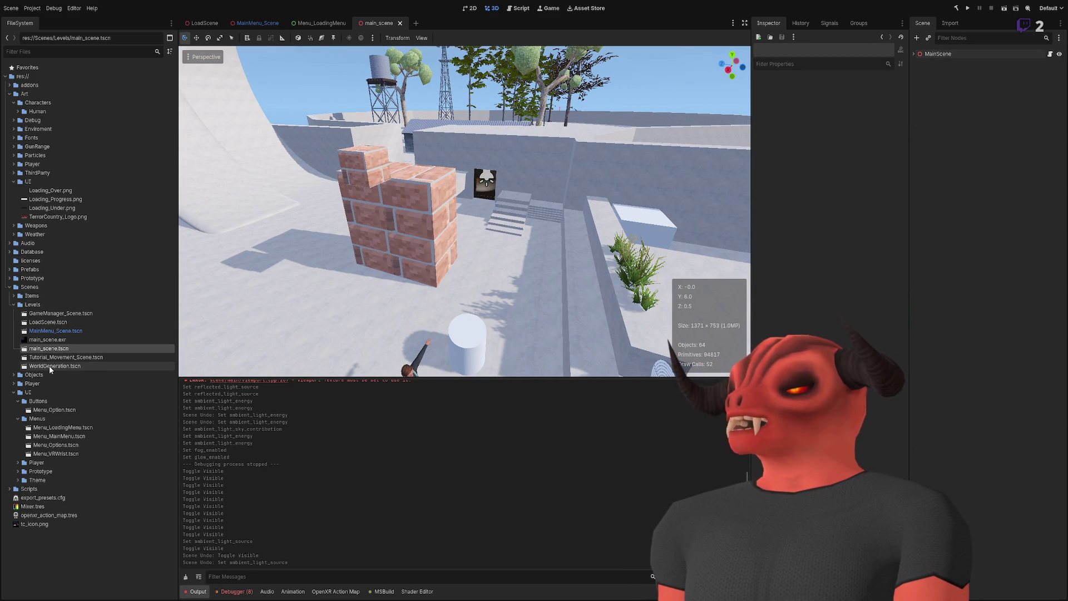
Step: Open Tutorial_Movement_Scene.tscn to review MainScene's settings, then open WorldGeneration.tscn
double_click(56, 356)
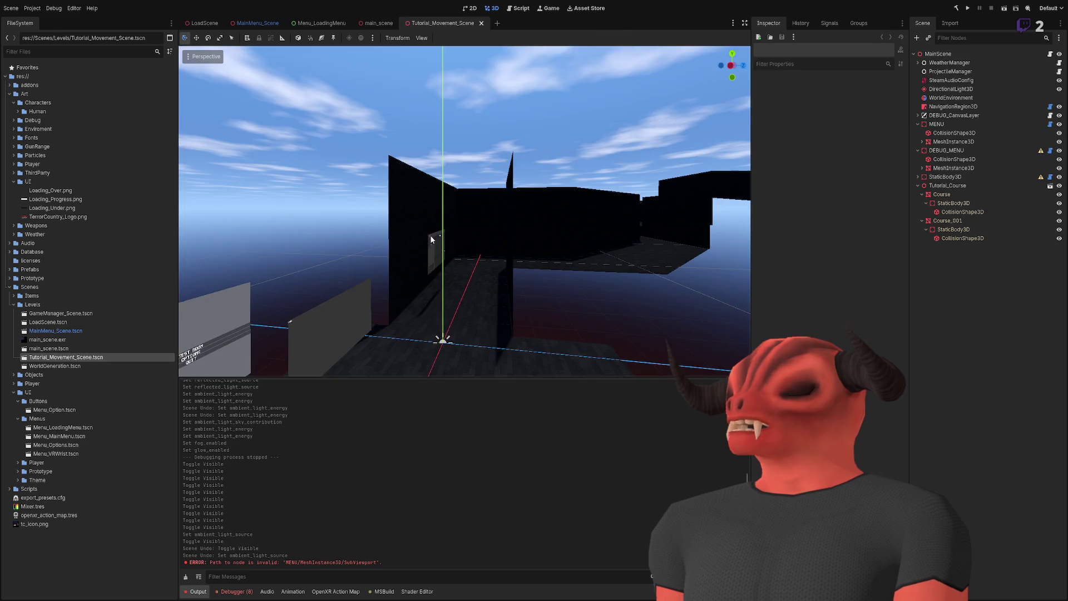
key("w")
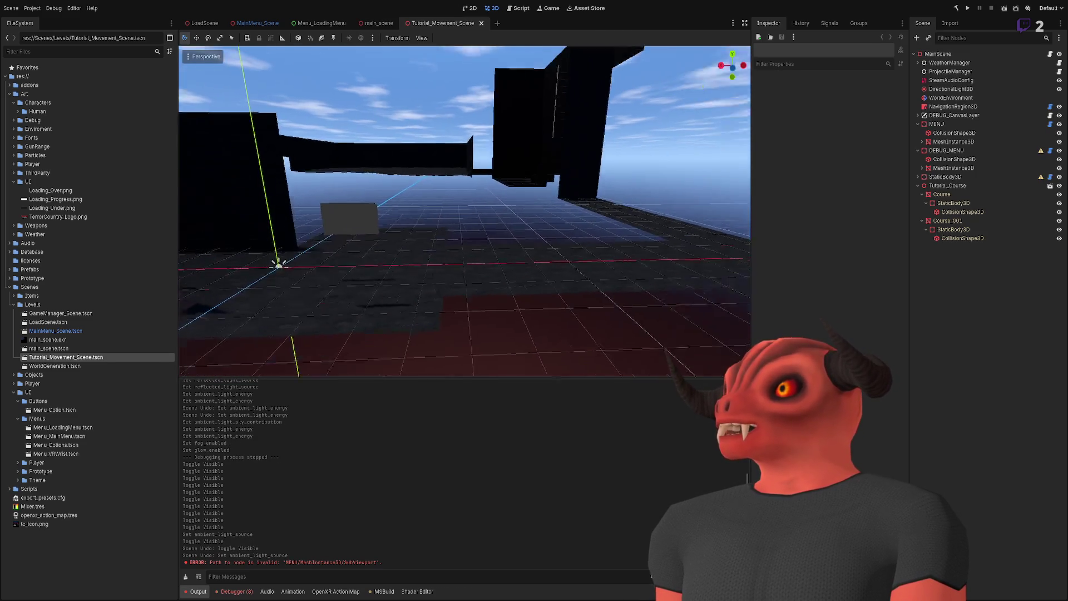
left_click(940, 53)
key("w")
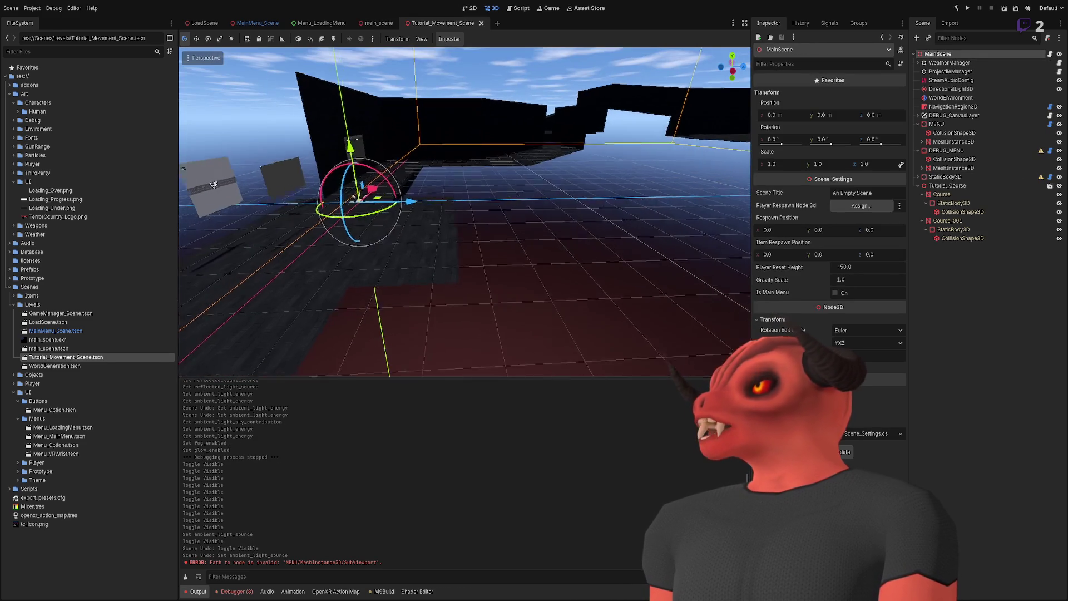
key("w")
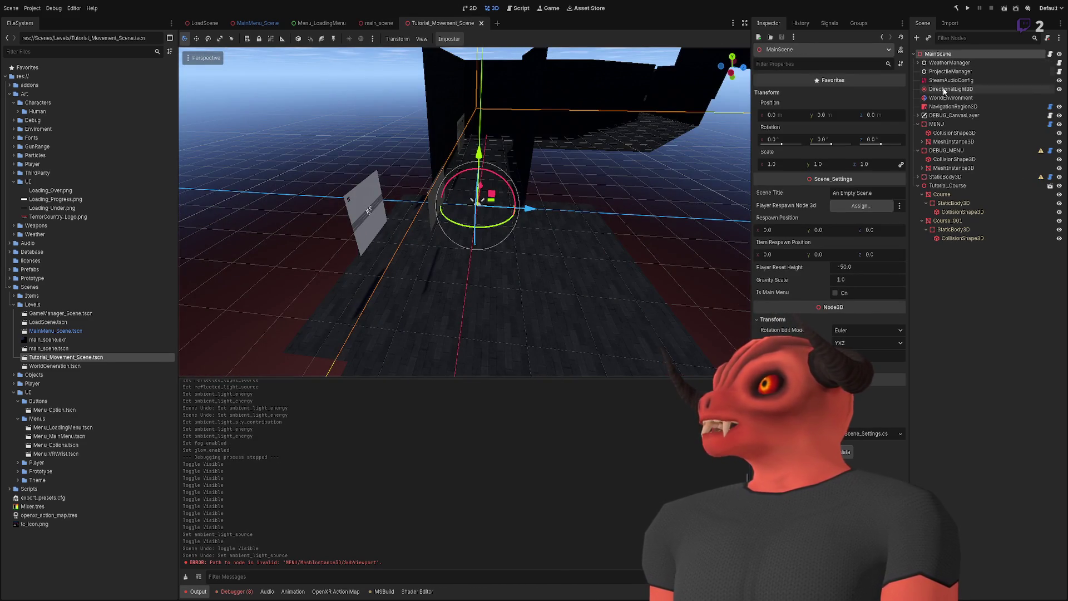
double_click(55, 366)
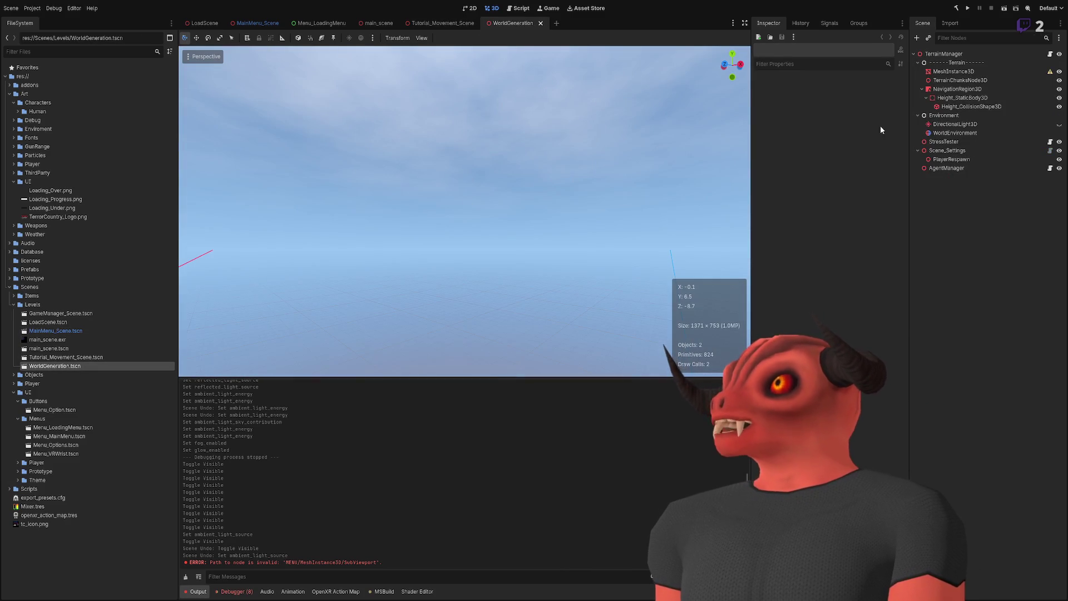
Step: Move DirectionalLight3D and WorldEnvironment out of Environment under TerrainManager, save, and focus the light
left_click(940, 116)
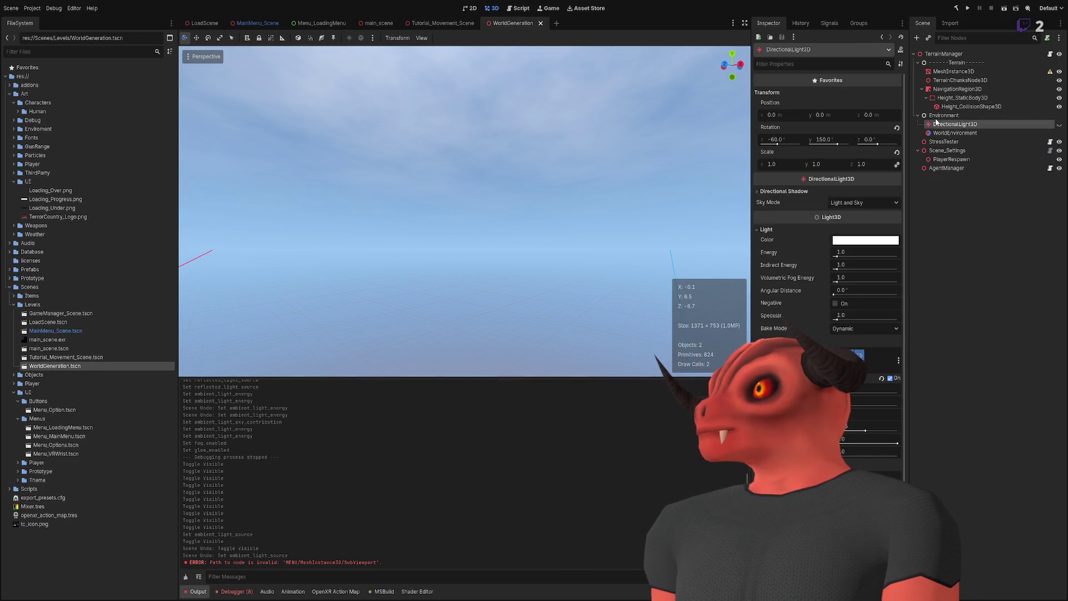
left_click(939, 125)
left_click(941, 132, "ctrl")
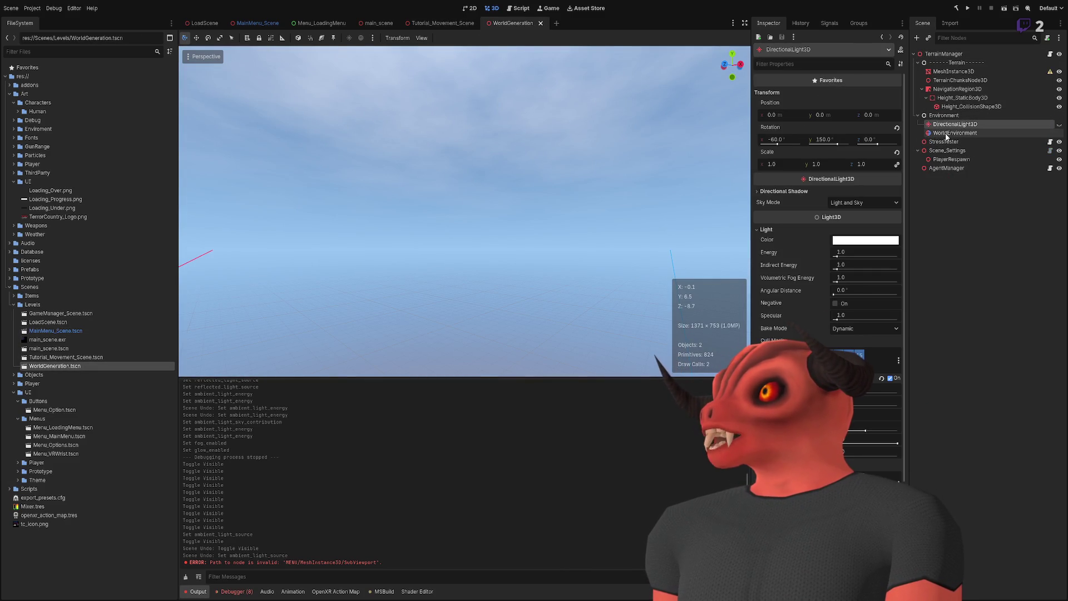
left_click_drag(933, 93, 941, 54)
key("ctrl+s")
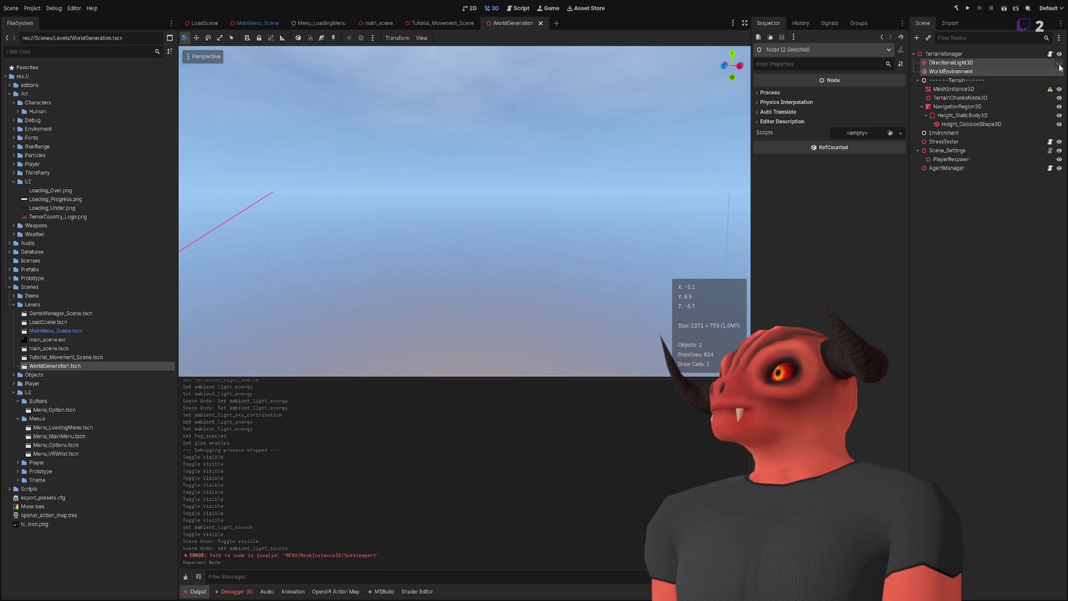
left_click(1059, 67)
key("f")
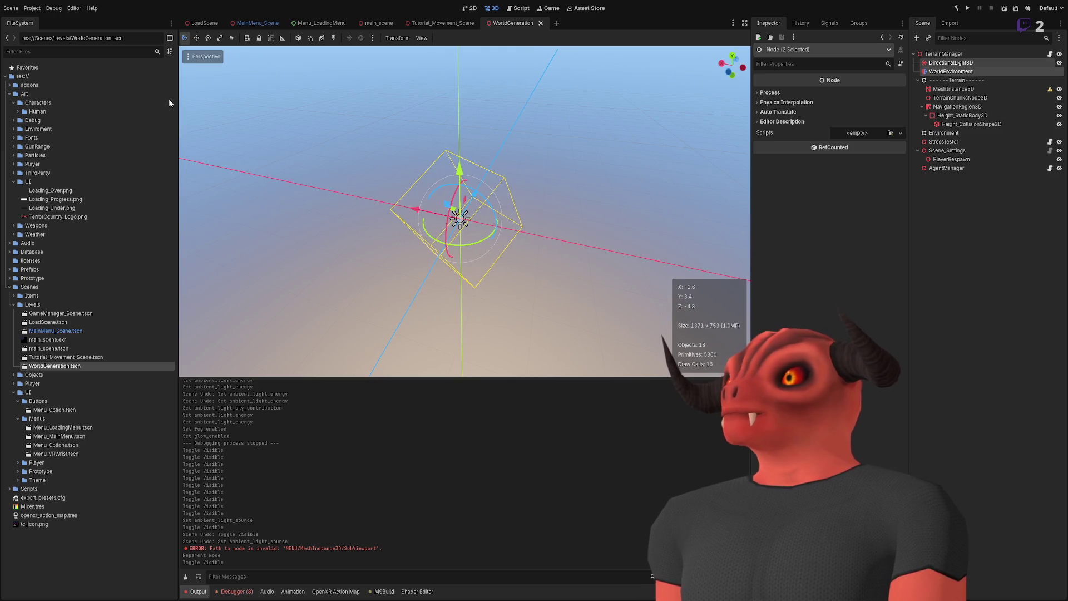
left_click(967, 9)
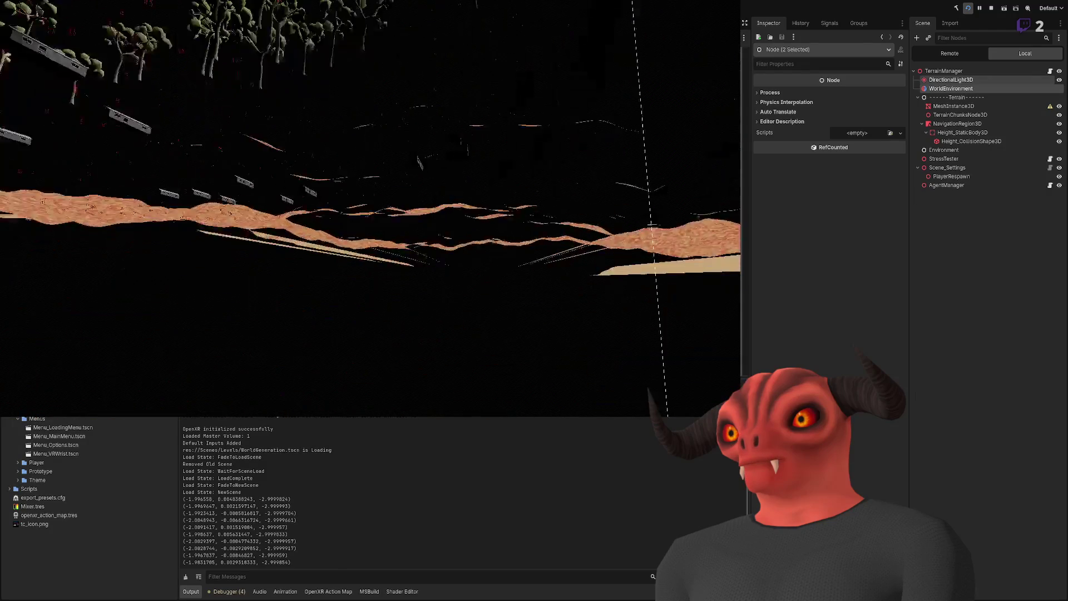
key("F8")
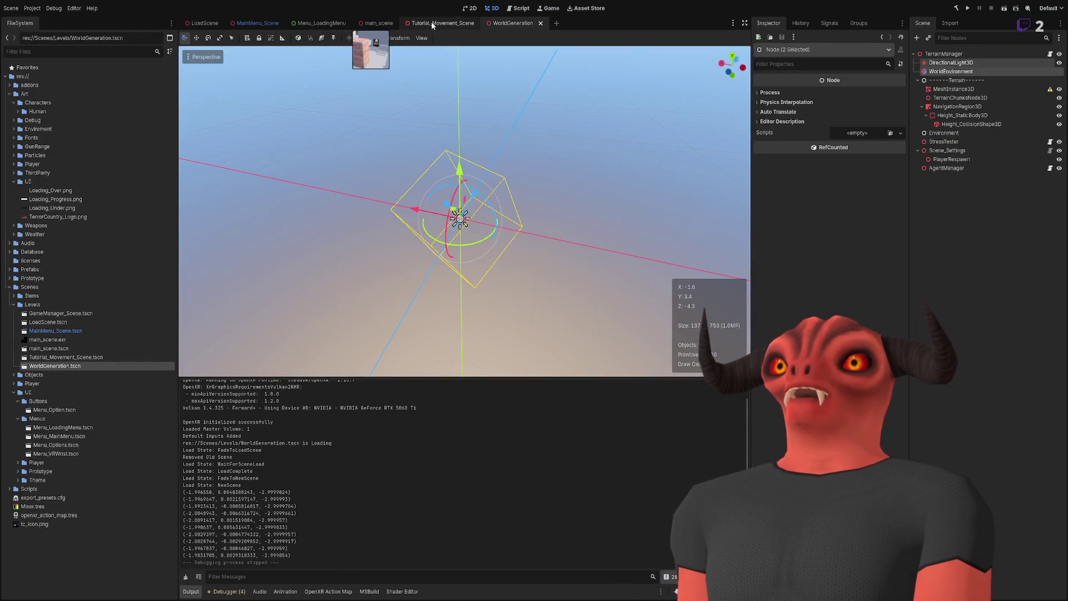
left_click(431, 23)
left_click(482, 24)
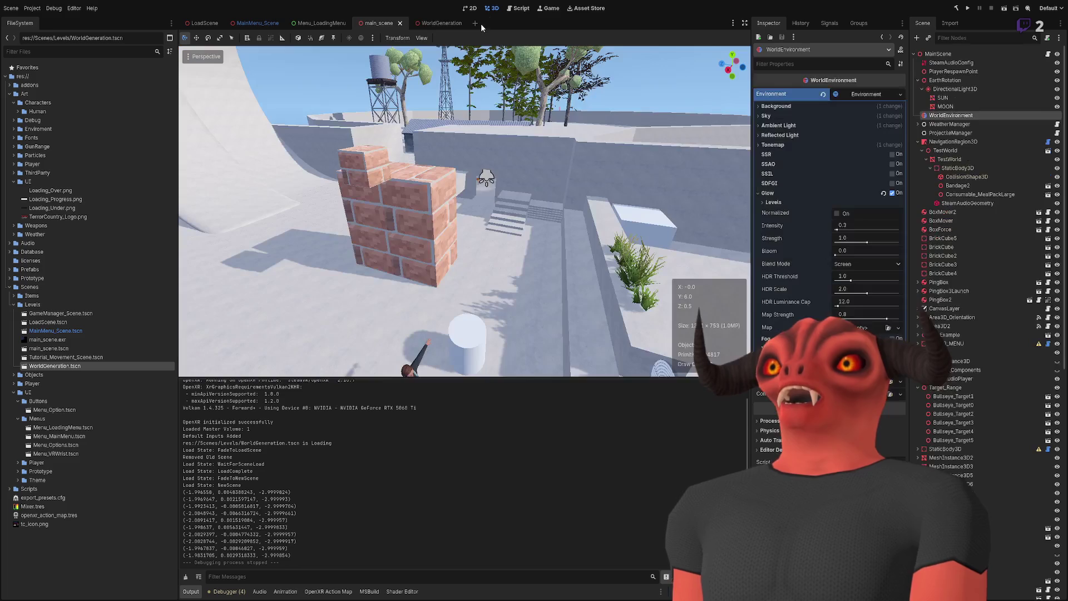
left_click(433, 25)
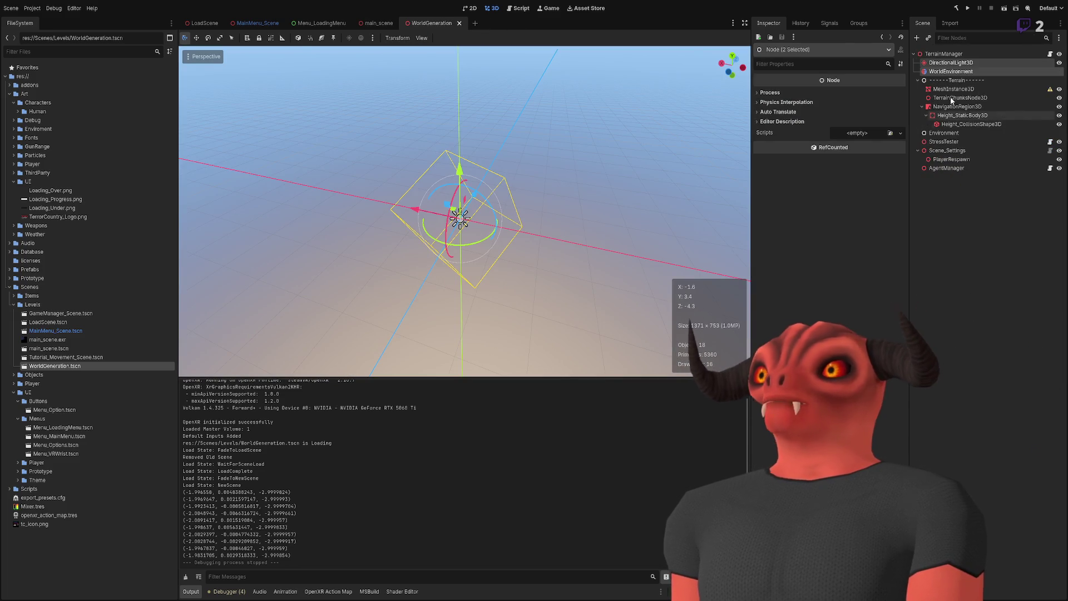
left_click(943, 53)
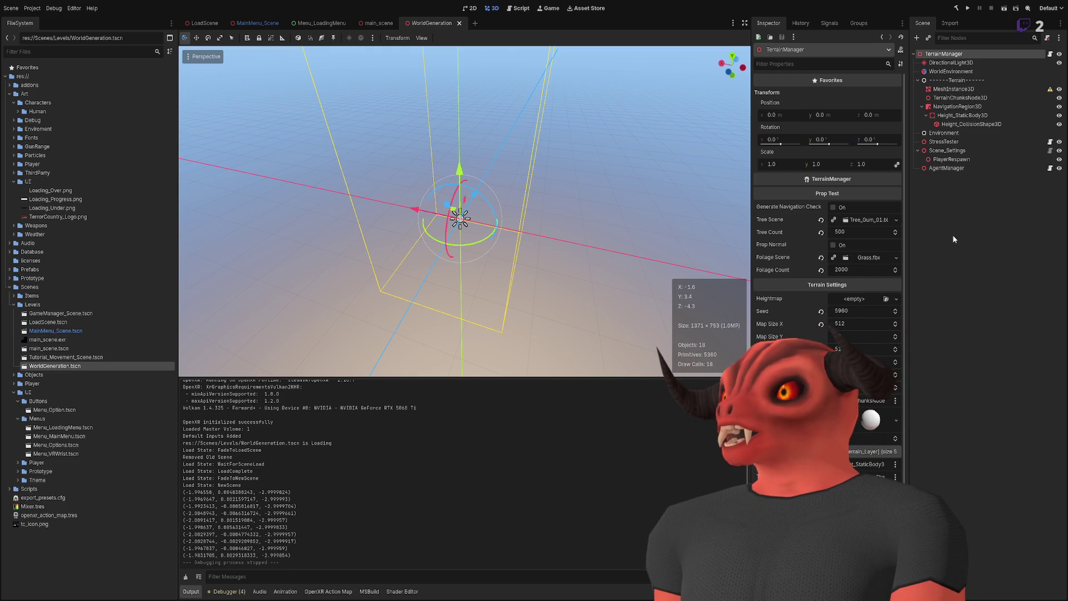
left_click(949, 151)
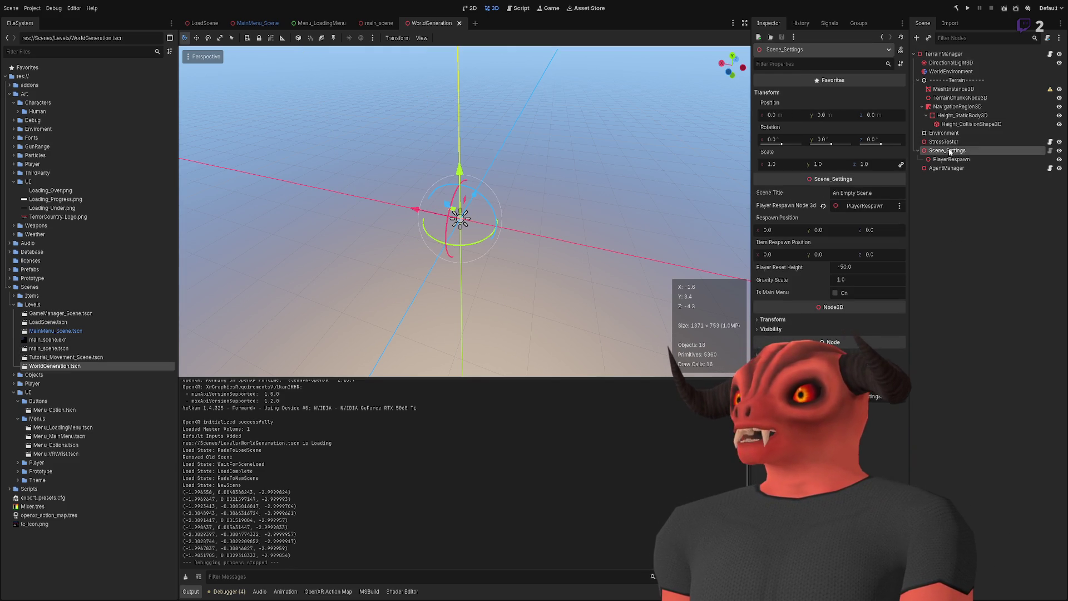
left_click(943, 55)
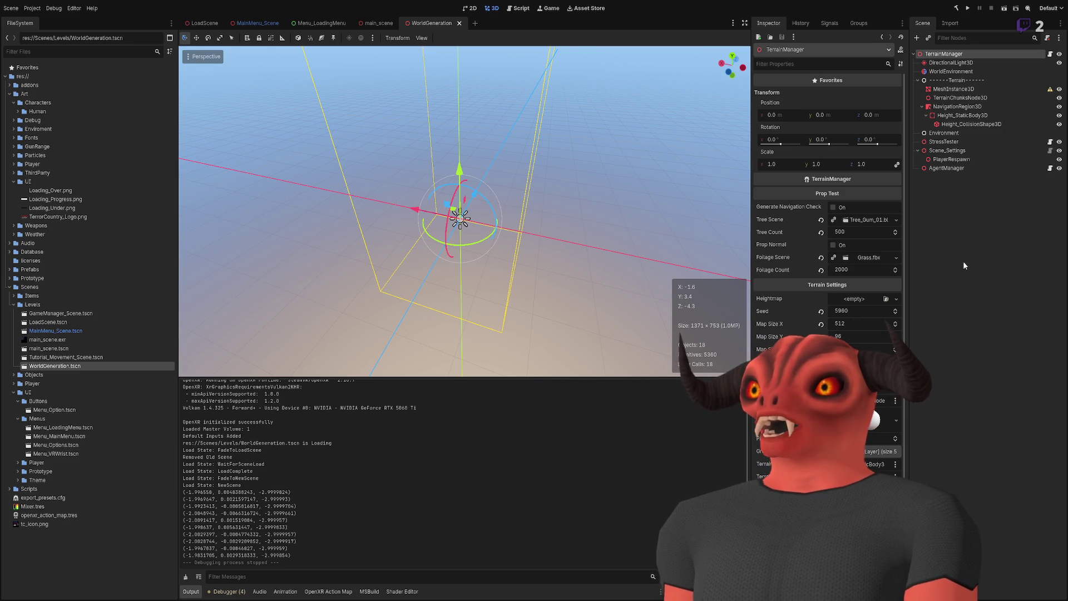
left_click(947, 151)
left_click(946, 160)
key("f")
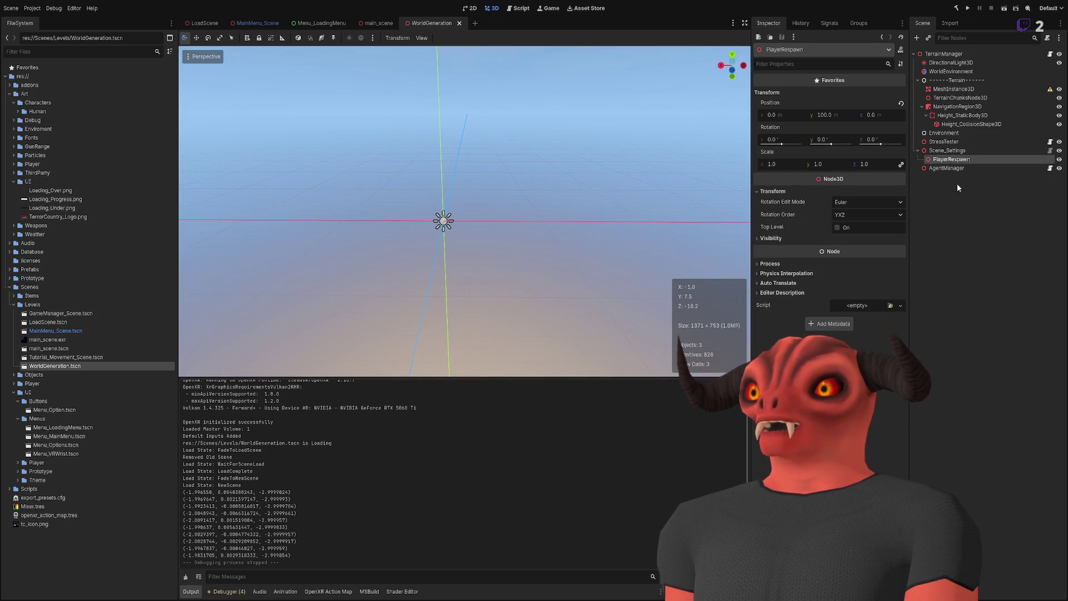
left_click(959, 151)
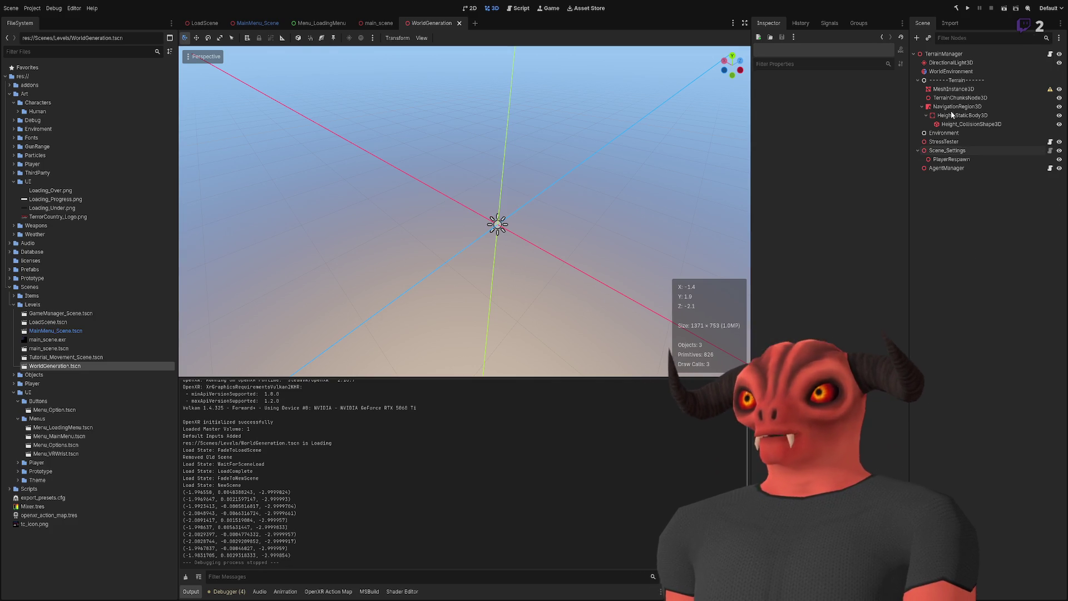
left_click(946, 54)
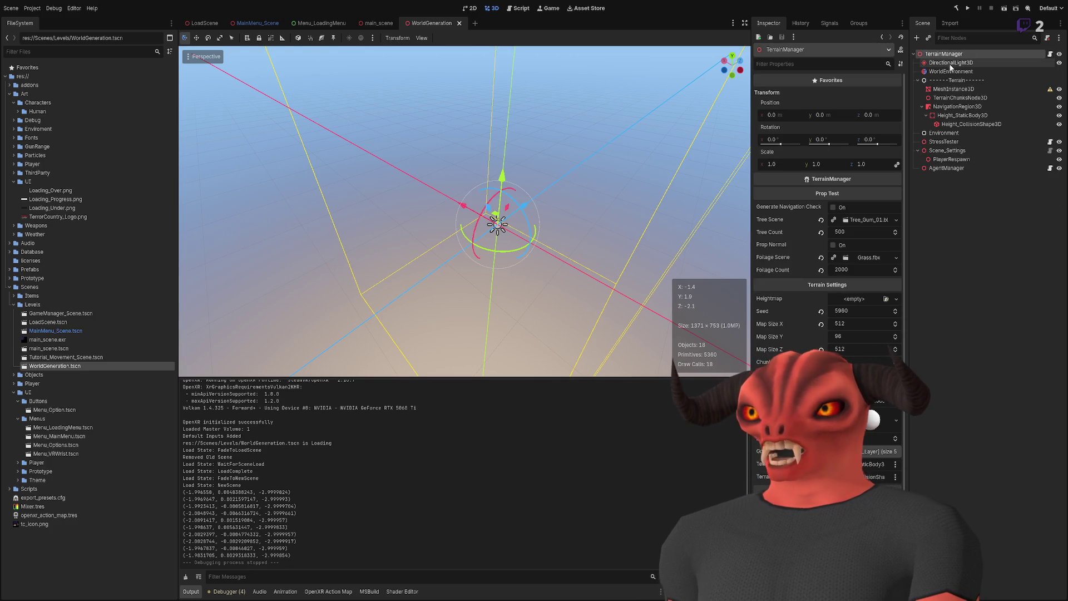
left_click(953, 205)
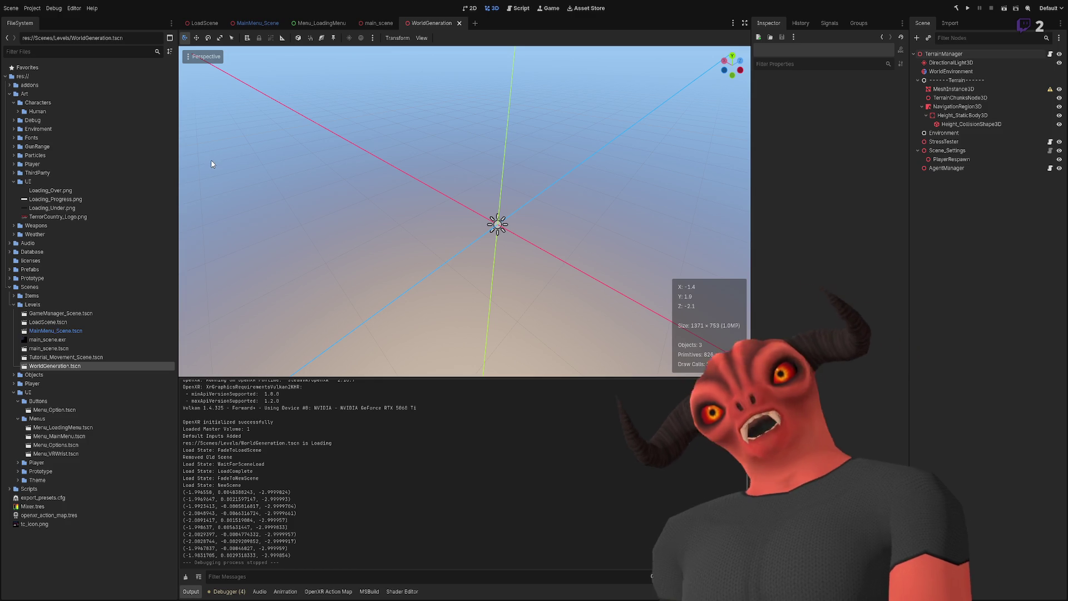
left_click(944, 54)
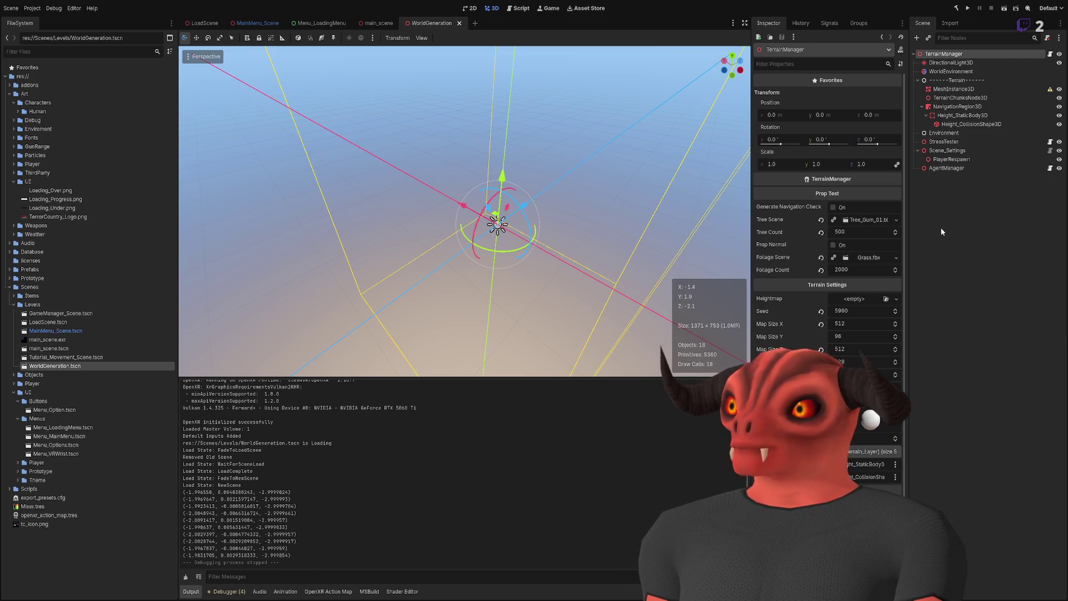
left_click(945, 168)
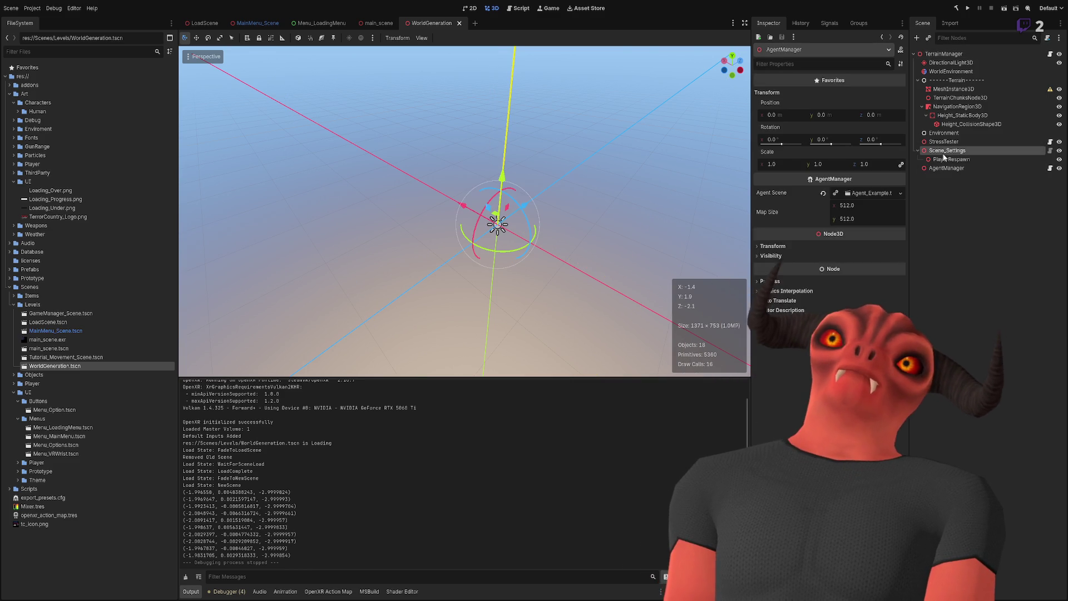
left_click(946, 150)
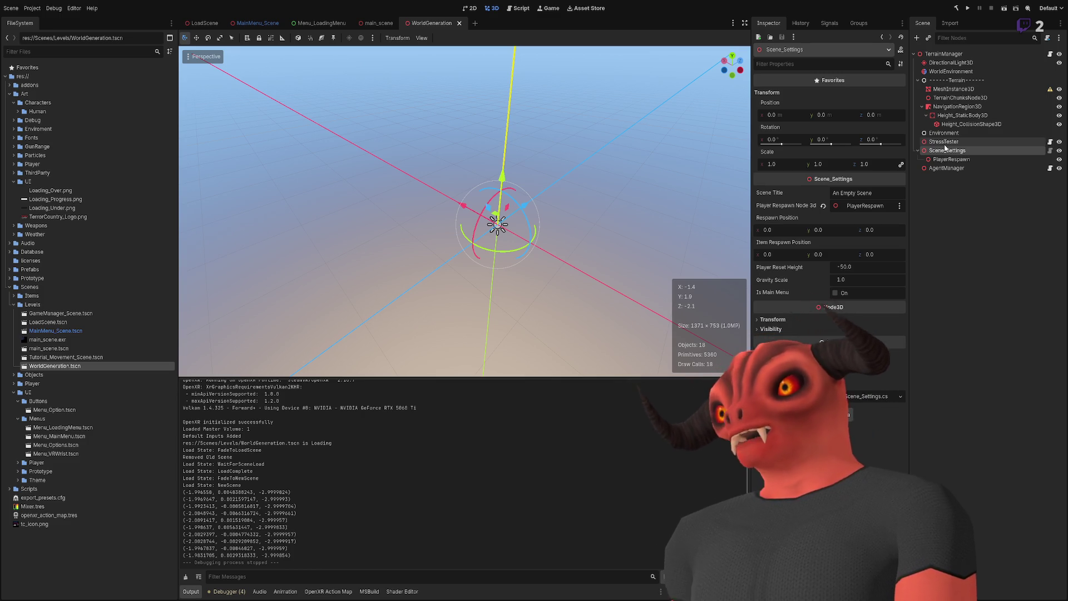
left_click_drag(367, 144, 363, 208)
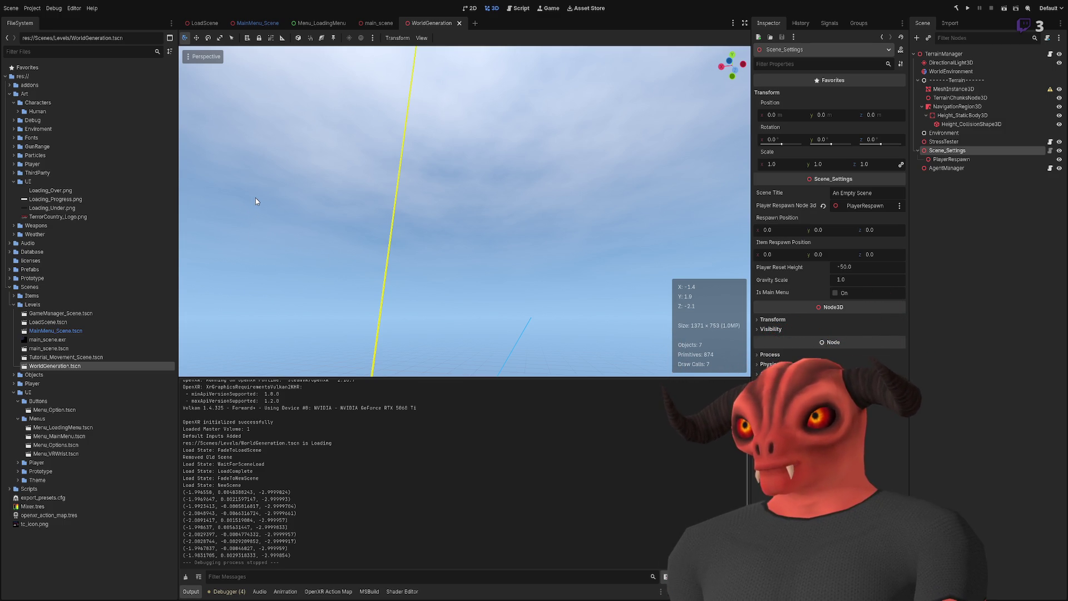
Step: Undo the last few scene changes and save the WorldGeneration scene
key("ctrl+z")
key("ctrl+z")
key("ctrl+z")
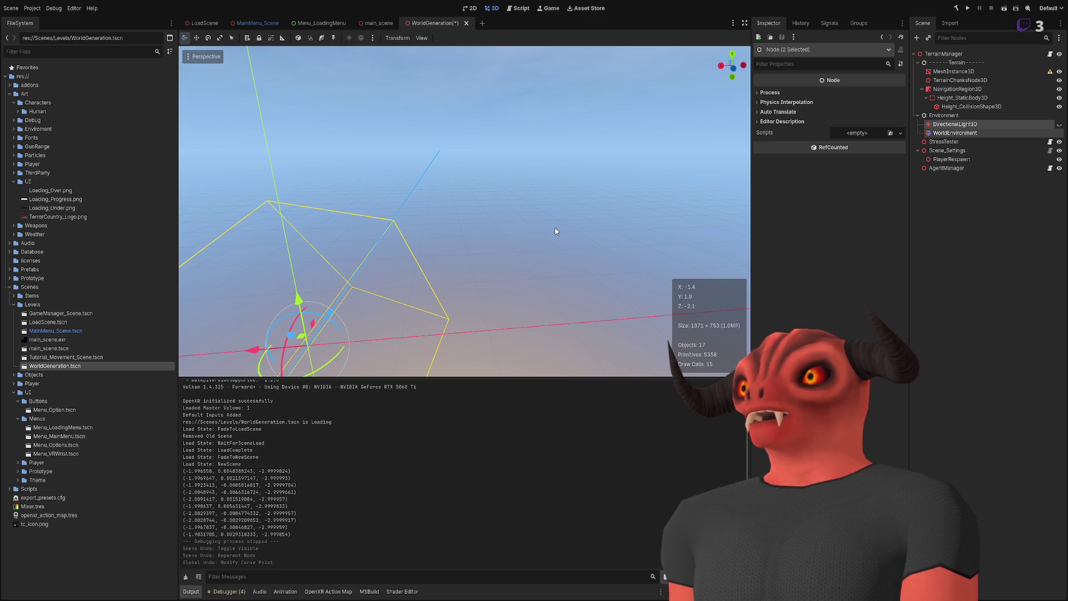
left_click(923, 229)
key("ctrl+s")
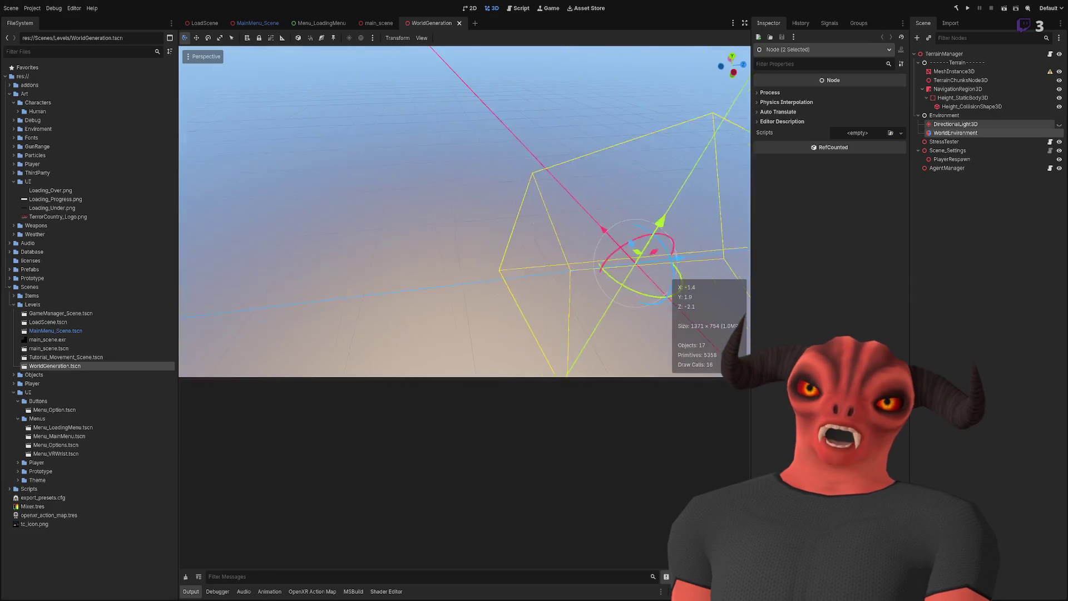
Step: Inspect the MeshInstance3D and TerrainManager nodes, then run the project to test it
left_click(654, 156)
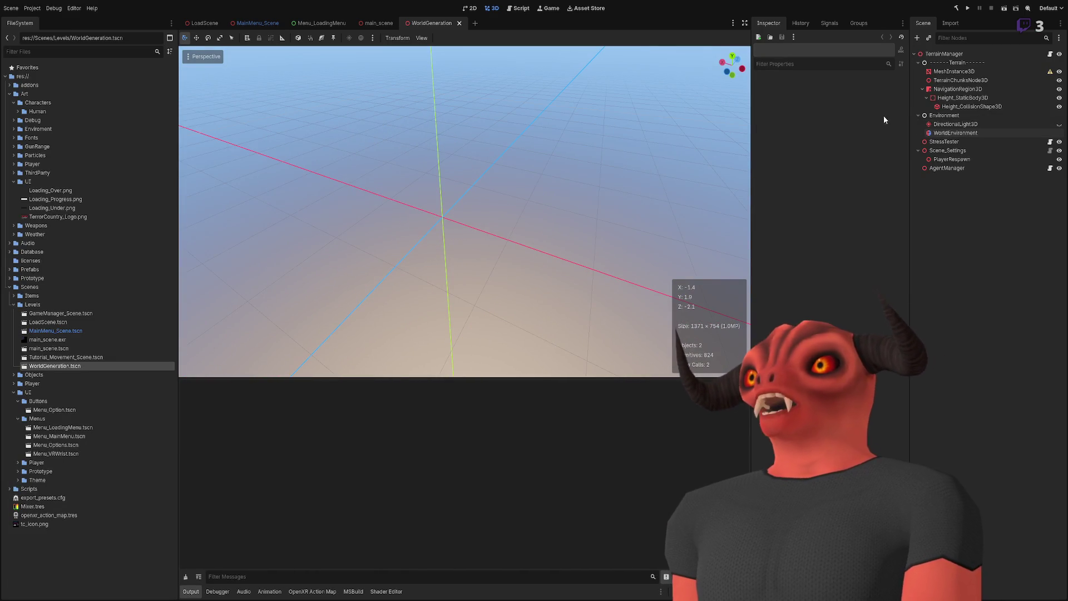
left_click(1011, 71)
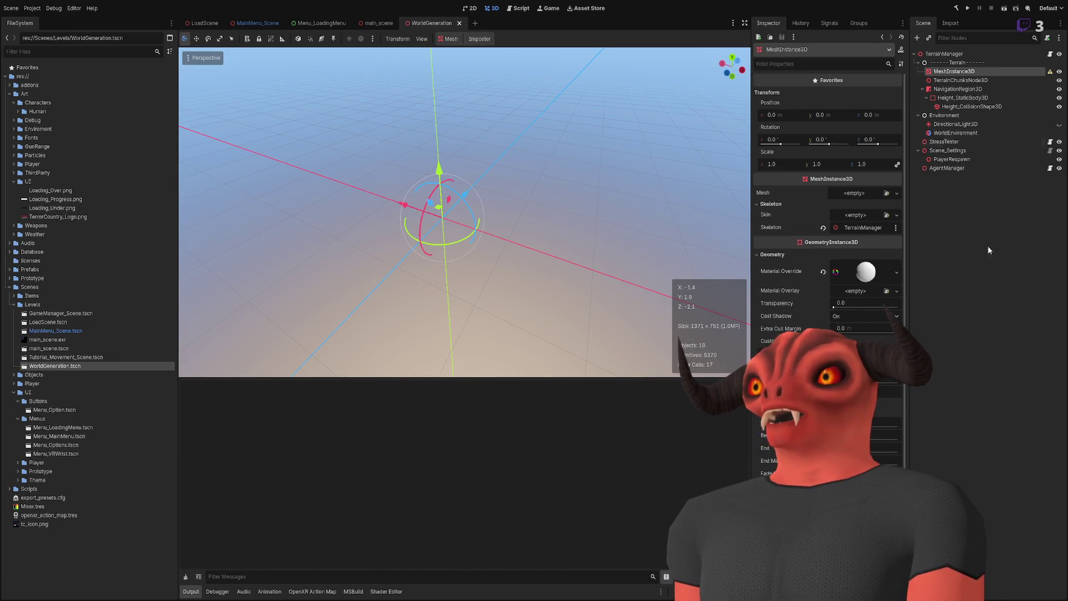
left_click(636, 129)
left_click(960, 53)
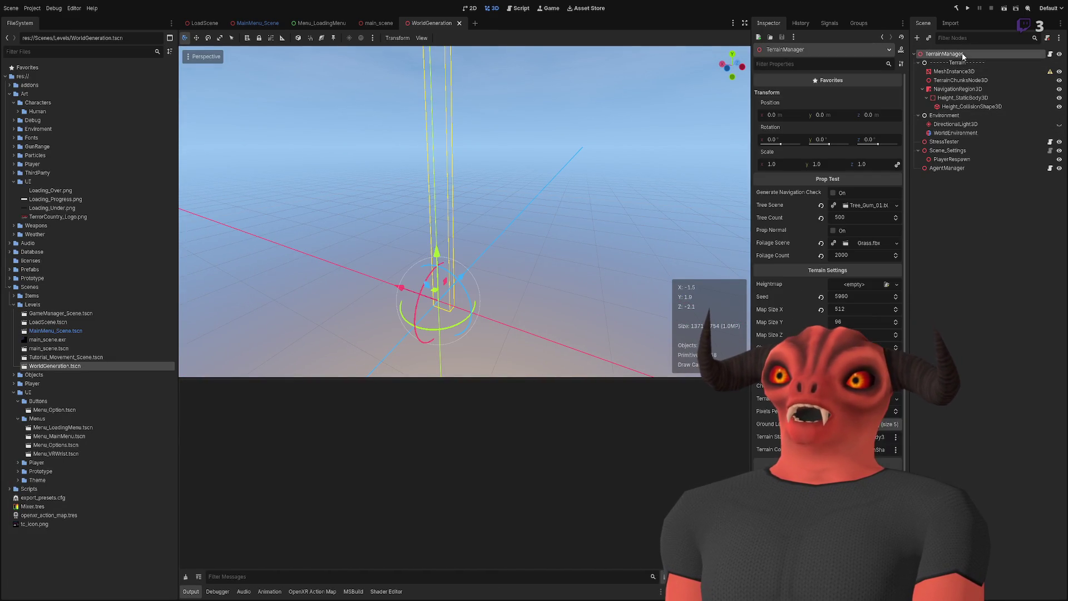
left_click(986, 53, "ctrl")
left_click(968, 8)
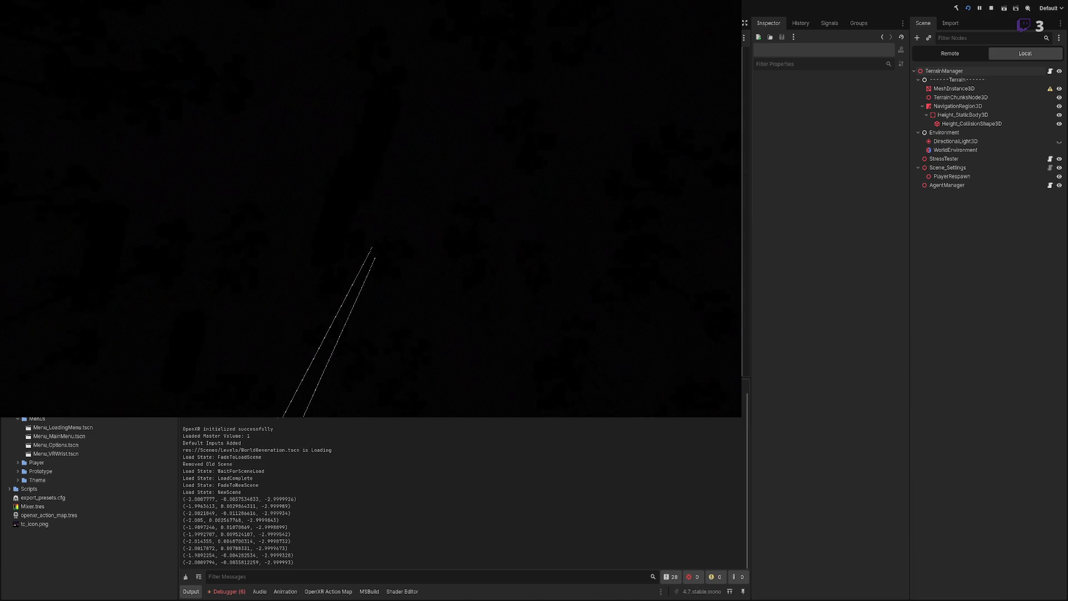
left_click(992, 8)
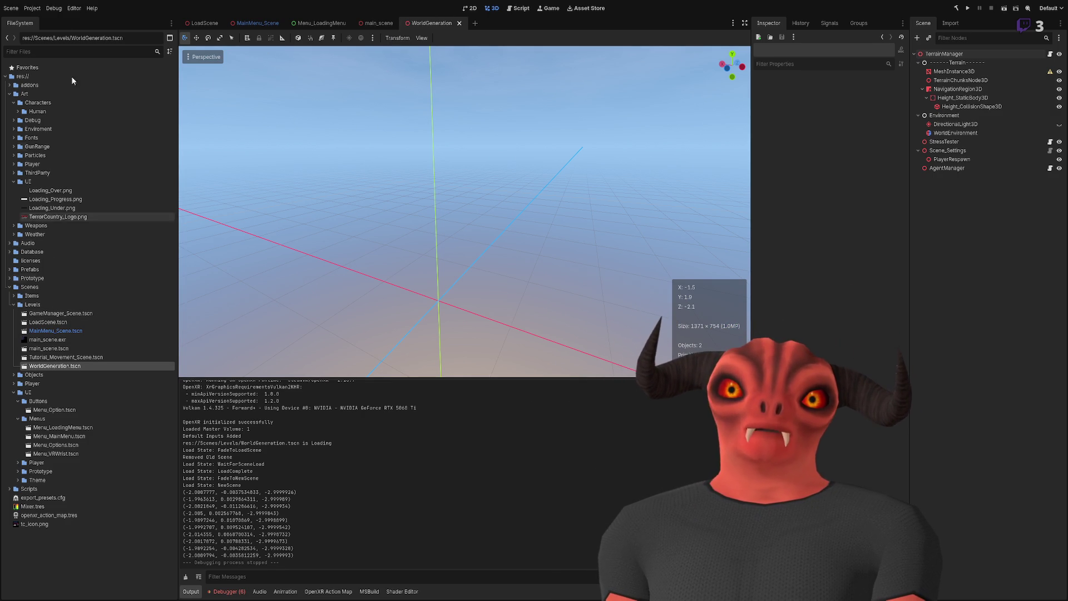
Step: Create a new 3D scene and rename its Node3D root to BlankScene
left_click(20, 22)
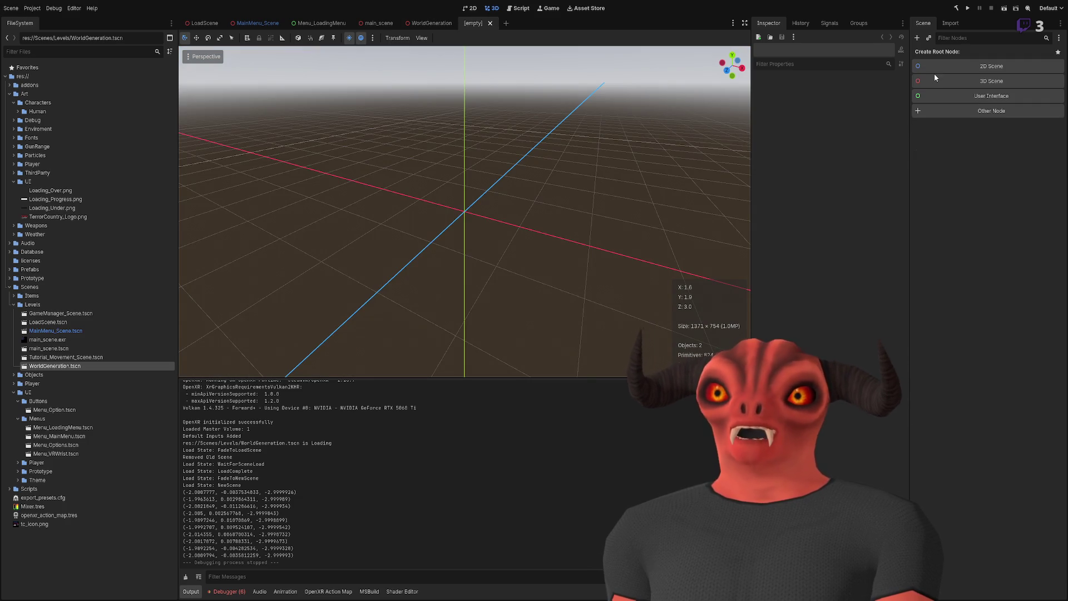
left_click(972, 81)
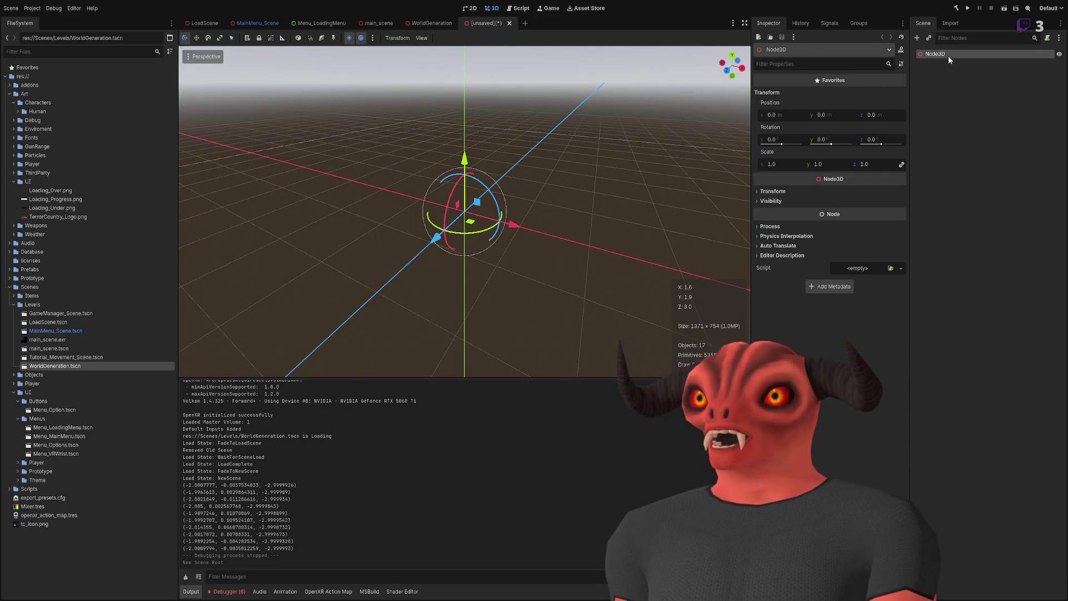
double_click(948, 56)
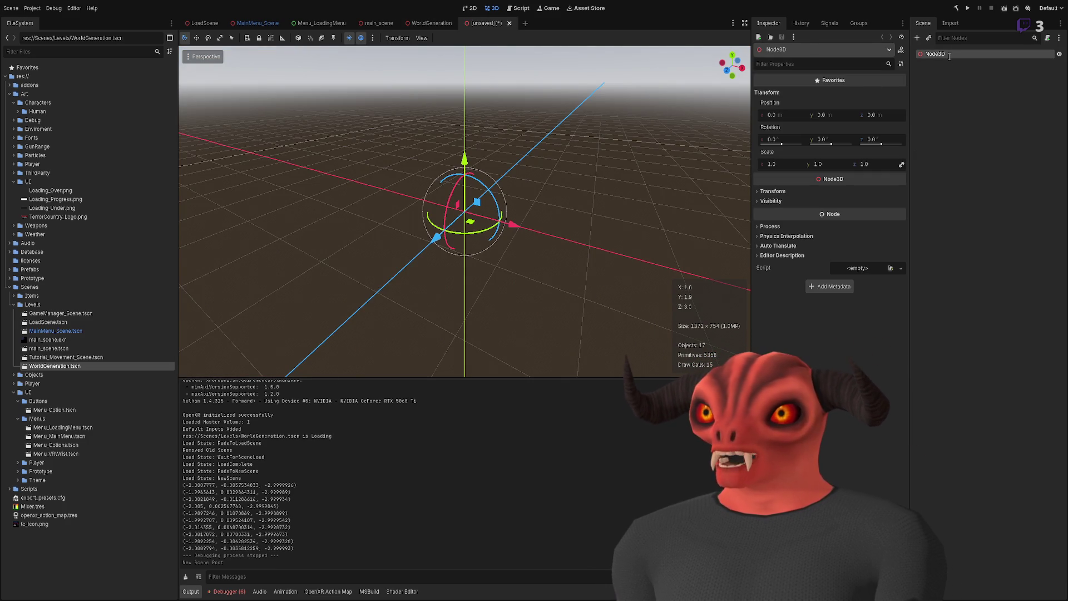
type("BlankScene")
key("Return")
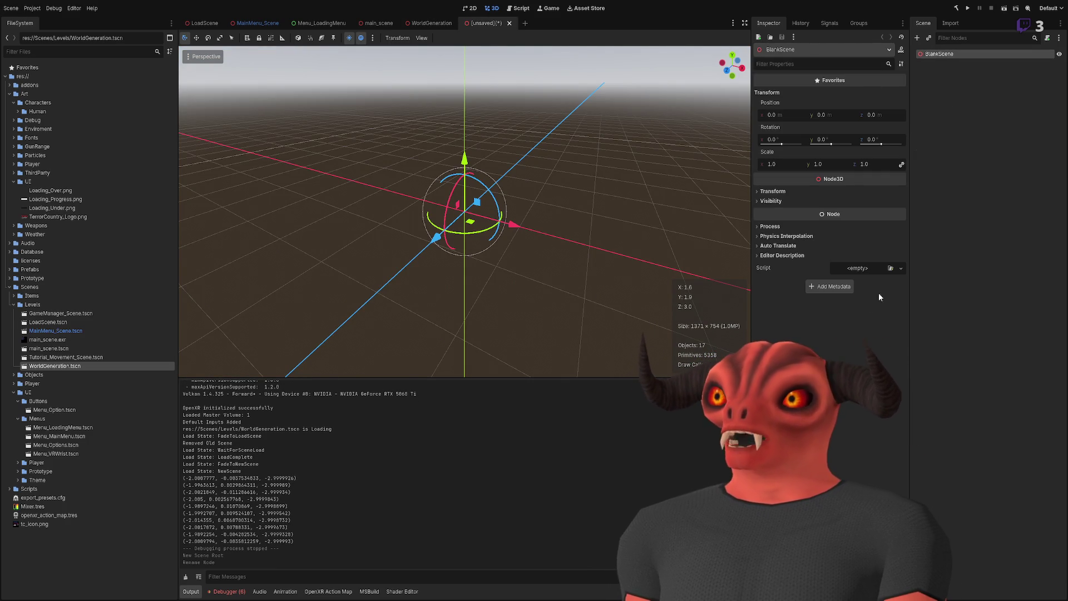
Step: Attach the Scene_Settings script to BlankScene and add a MeshInstance3D child
left_click(892, 268)
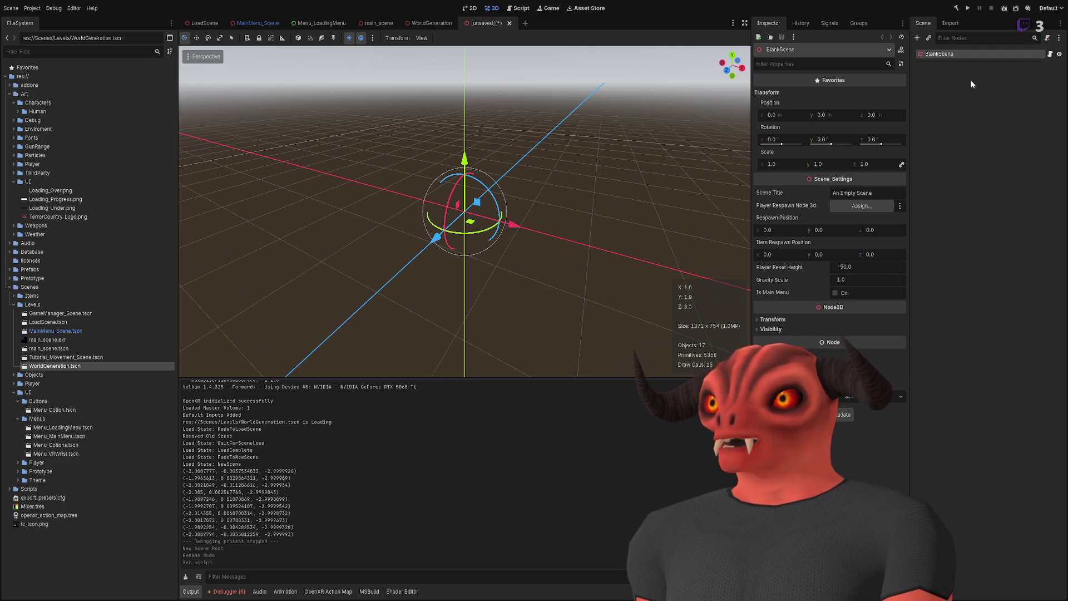
key("ctrl+a")
key("Return")
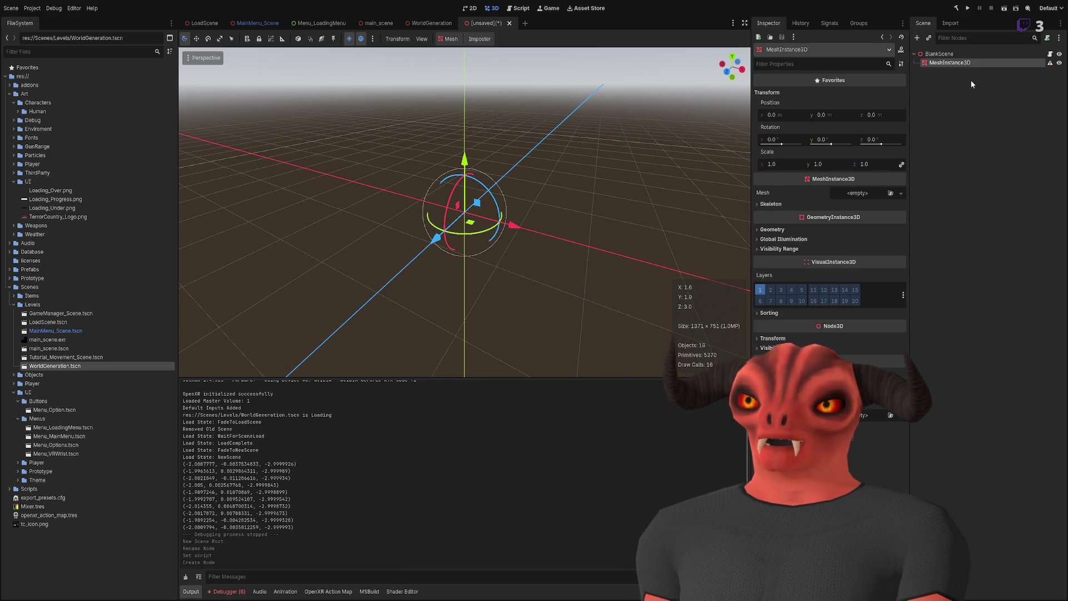
Step: Give the MeshInstance3D a 10 × 1 × 10 BoxMesh positioned at y -0.5
left_click(872, 193)
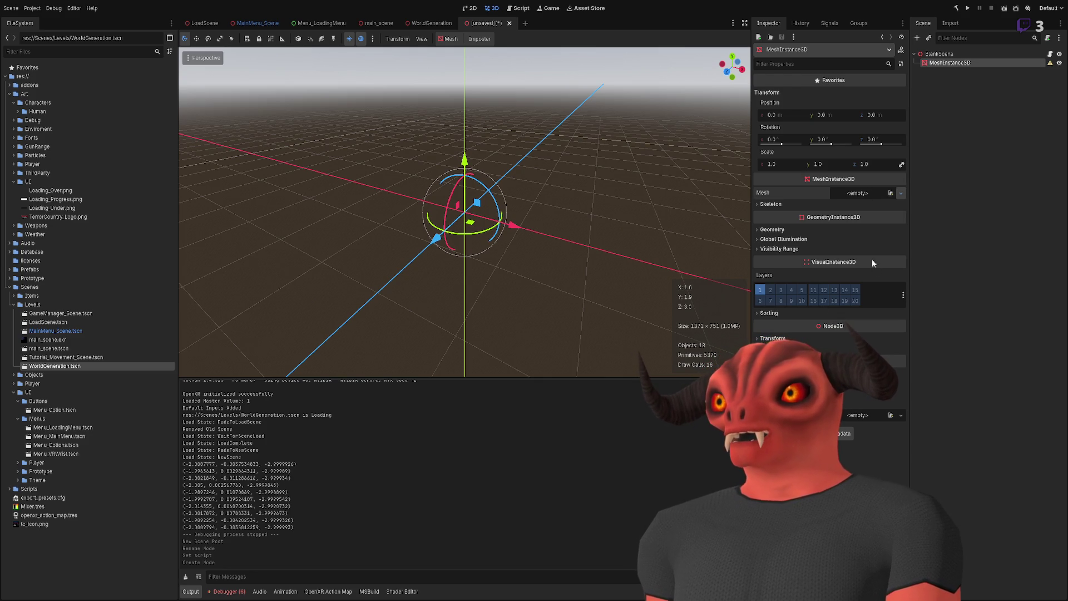
left_click(872, 259)
left_click(865, 199)
left_click(790, 292)
type("100")
left_click(880, 293)
type("100")
key("Return")
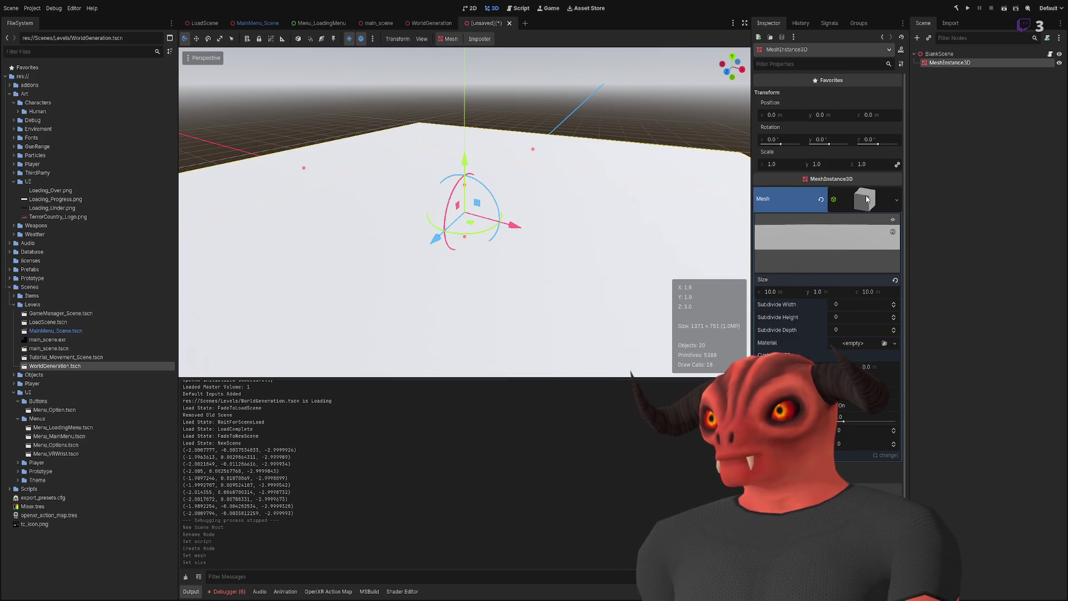
left_click(838, 115)
type("-0.5")
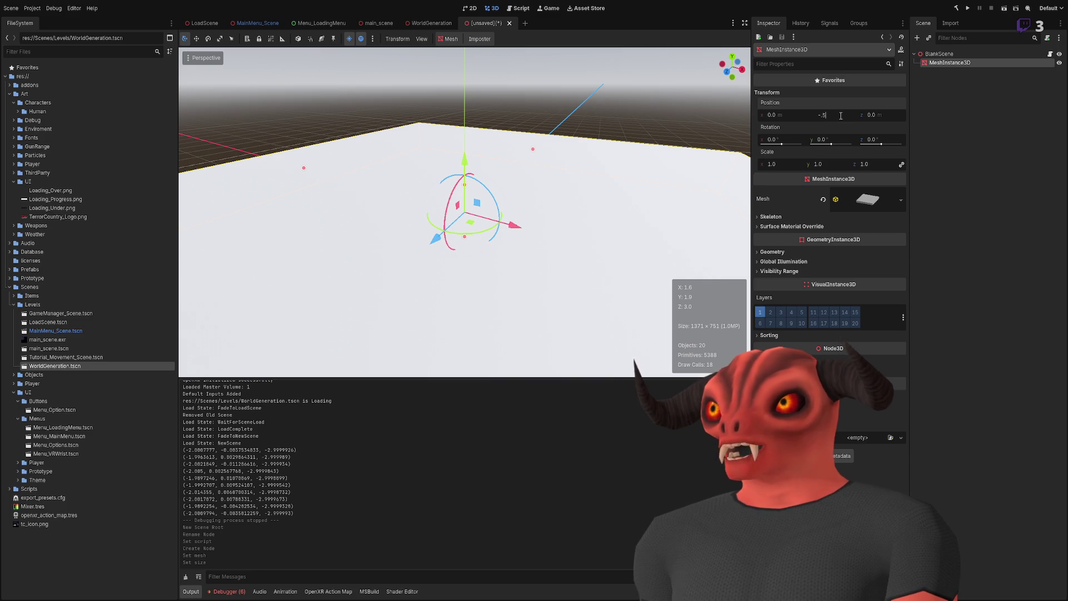
key("Return")
Step: Add a StaticBody3D under BlankScene with a CollisionShape3D child
left_click(962, 101)
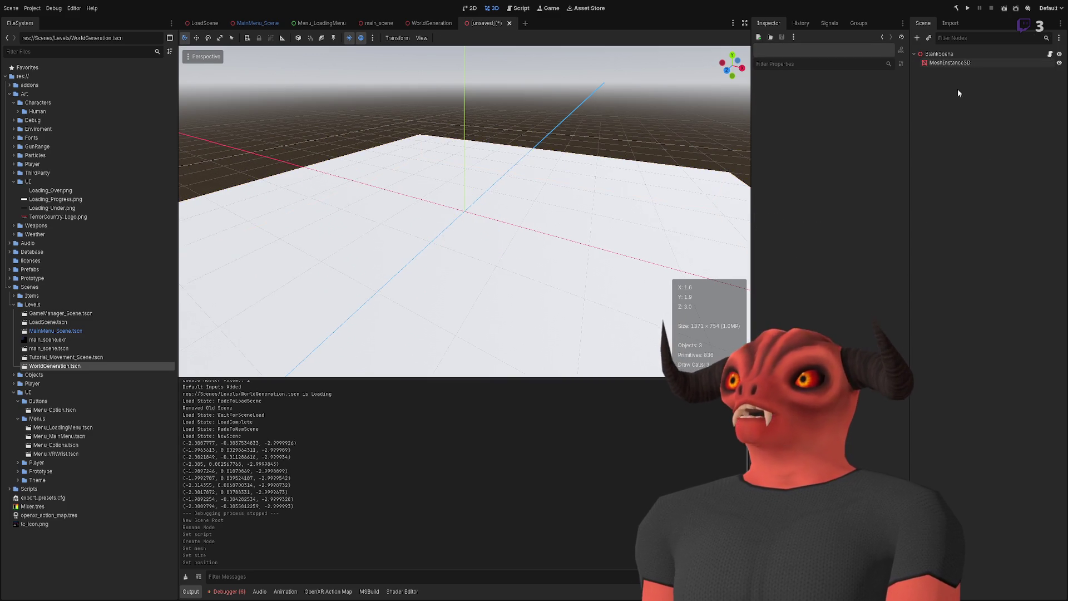
left_click(944, 55)
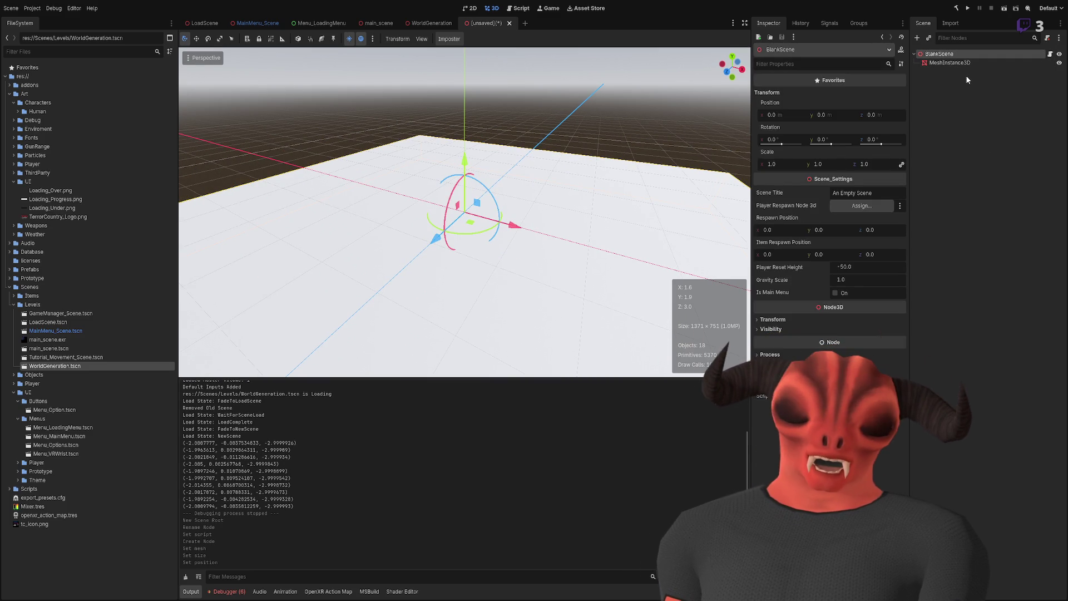
key("Return")
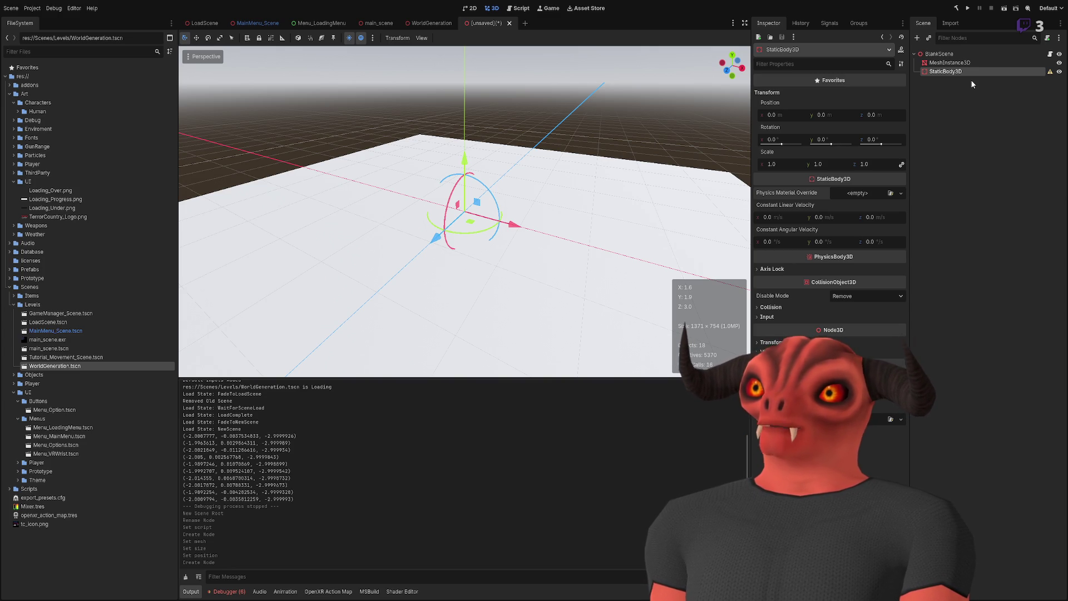
key("ctrl+a")
key("Return")
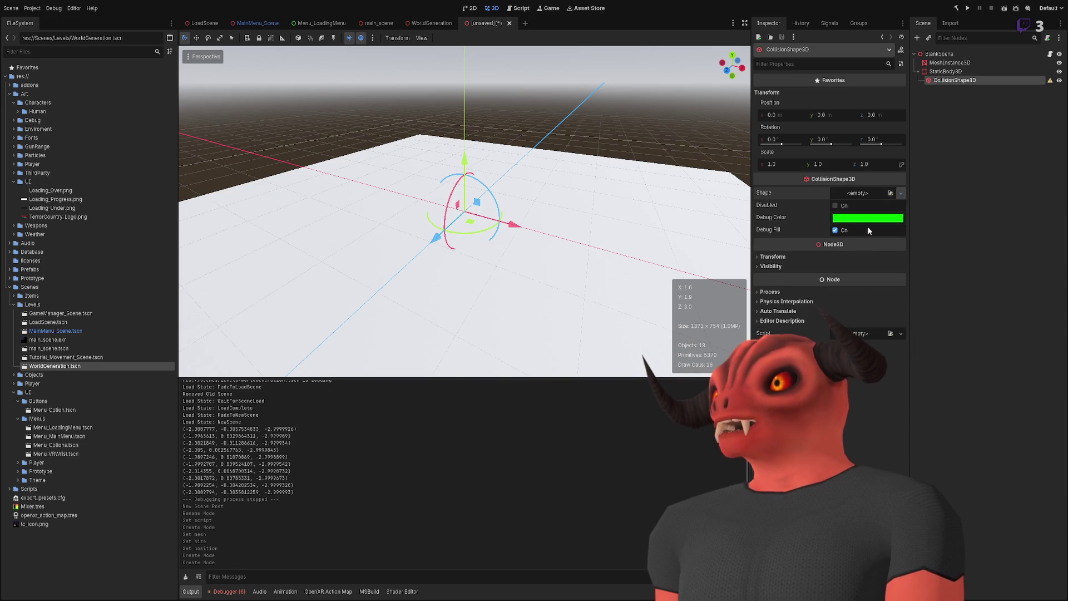
Step: Give the CollisionShape3D a 4 × 1 × 4 BoxShape3D at y -0.5
left_click(857, 192)
left_click(856, 249)
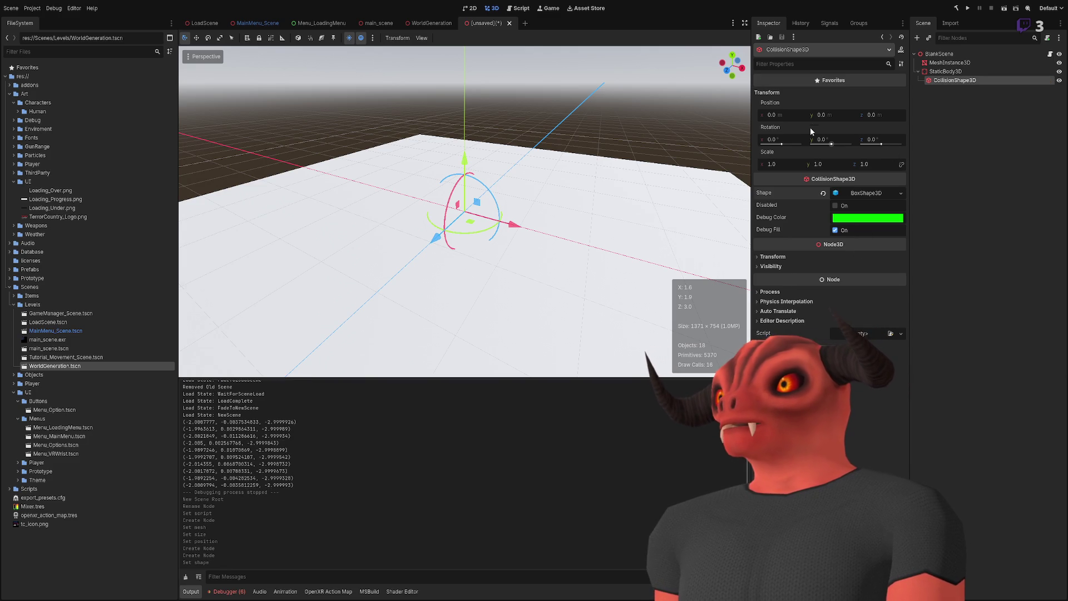
left_click(803, 166)
left_click(863, 193)
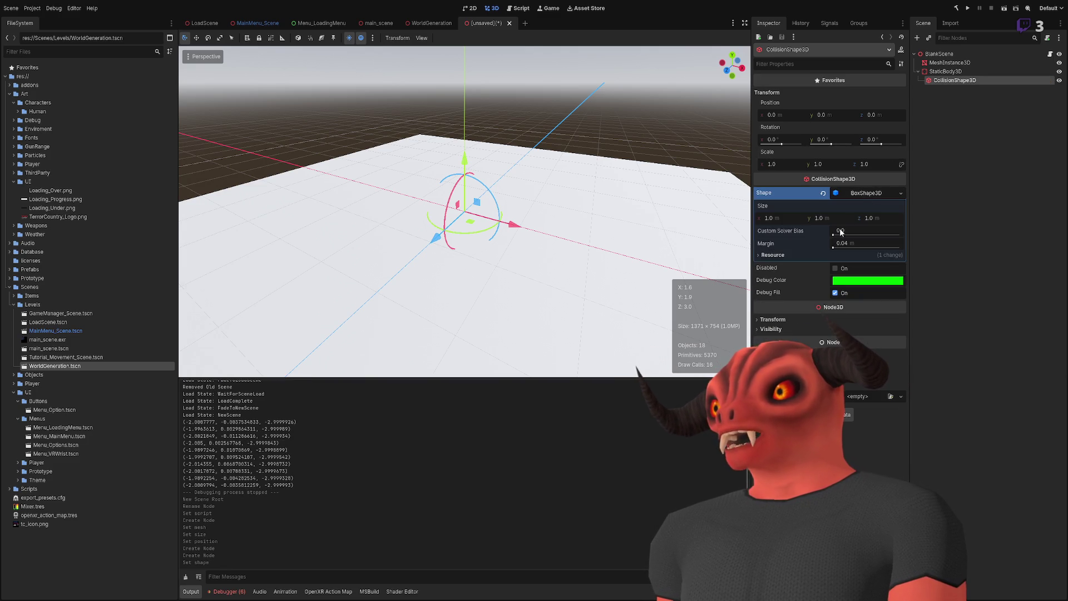
left_click(789, 217)
type("4")
key("Return")
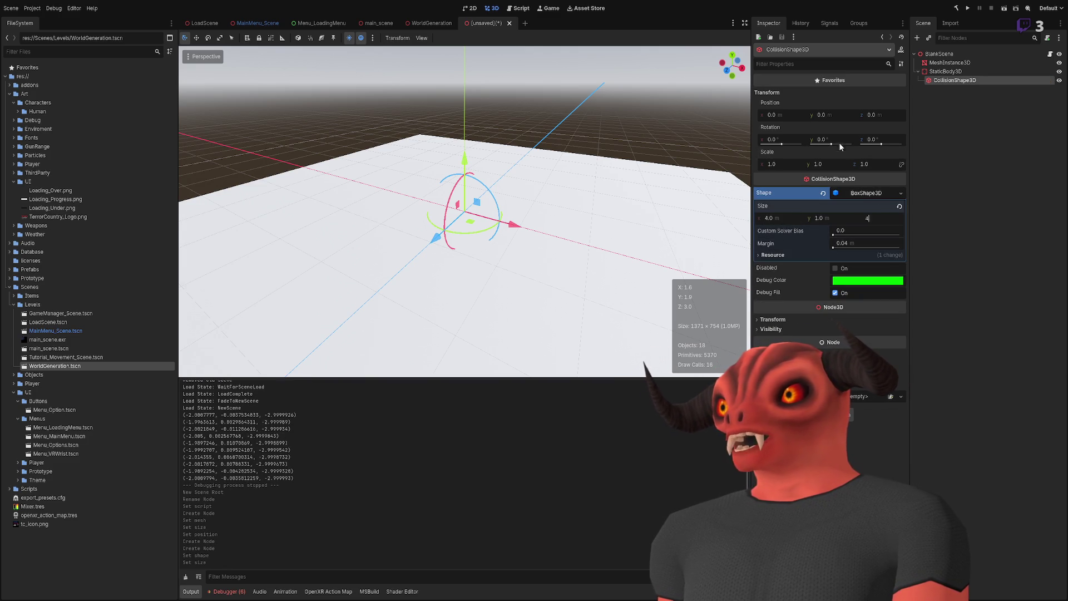
key("Return")
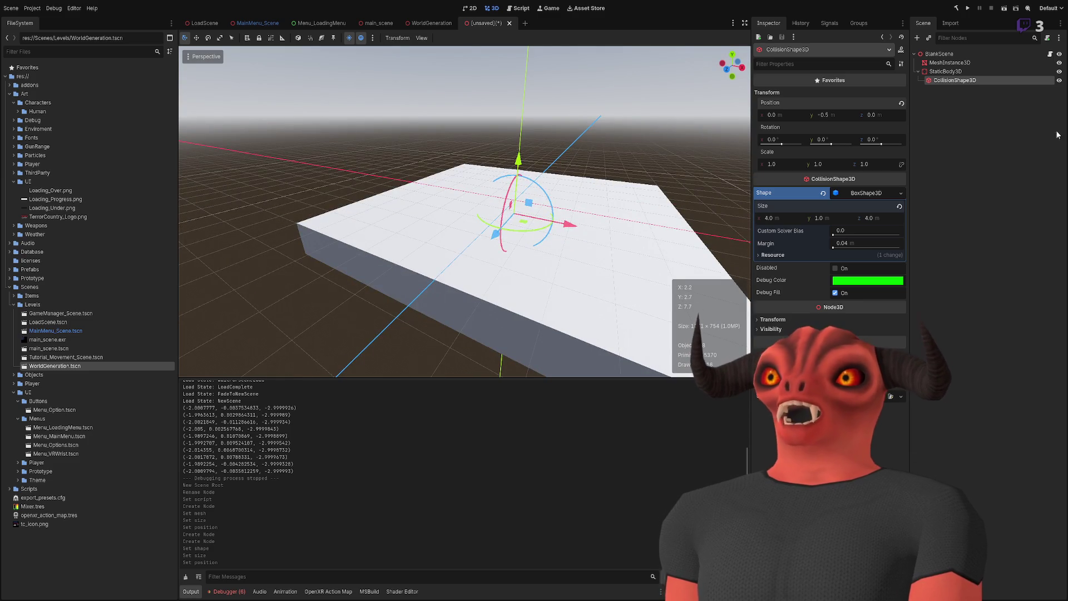
Step: Add a Node3D named Ground under BlankScene
left_click(939, 54)
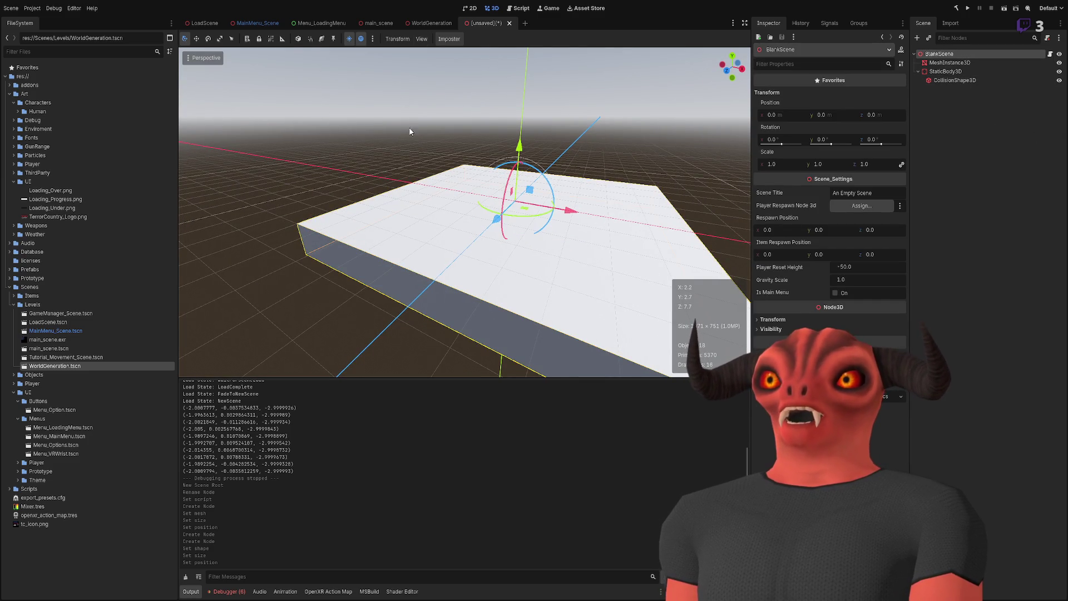
left_click(946, 103)
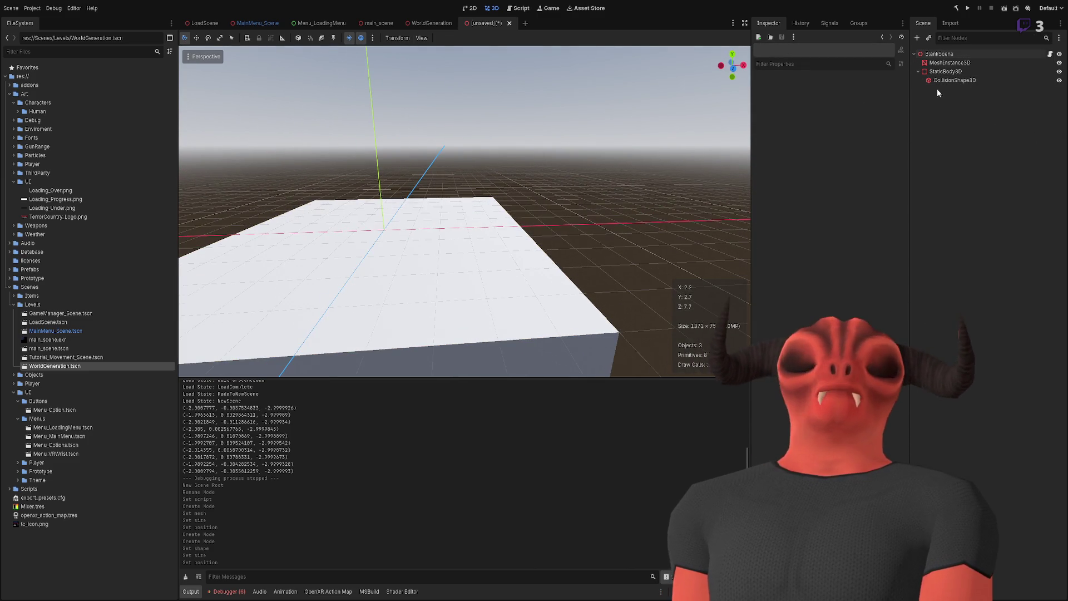
left_click(939, 54)
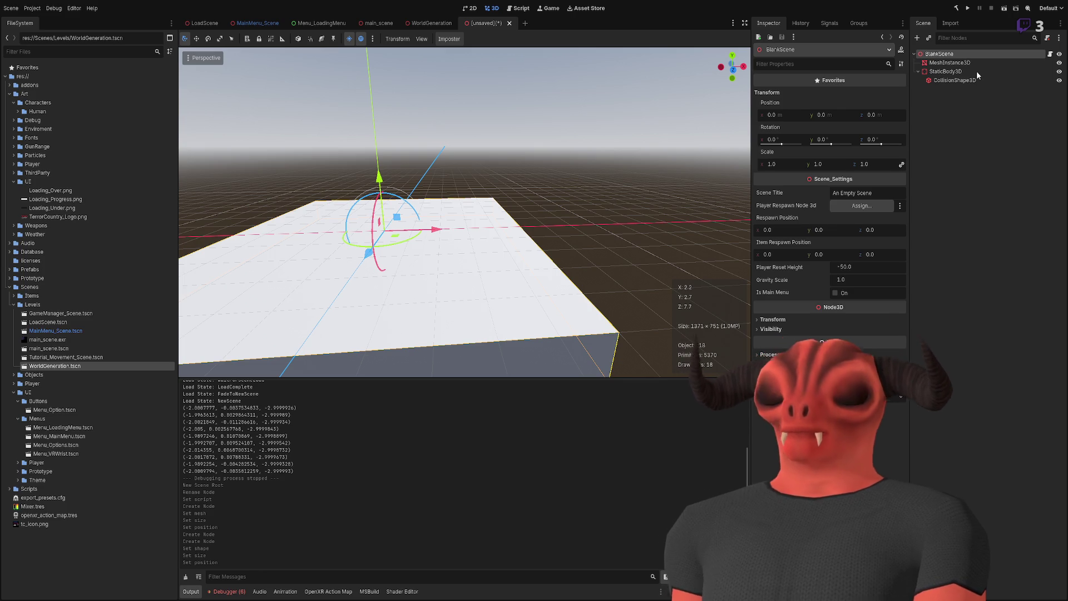
key("ctrl+a")
key("Return")
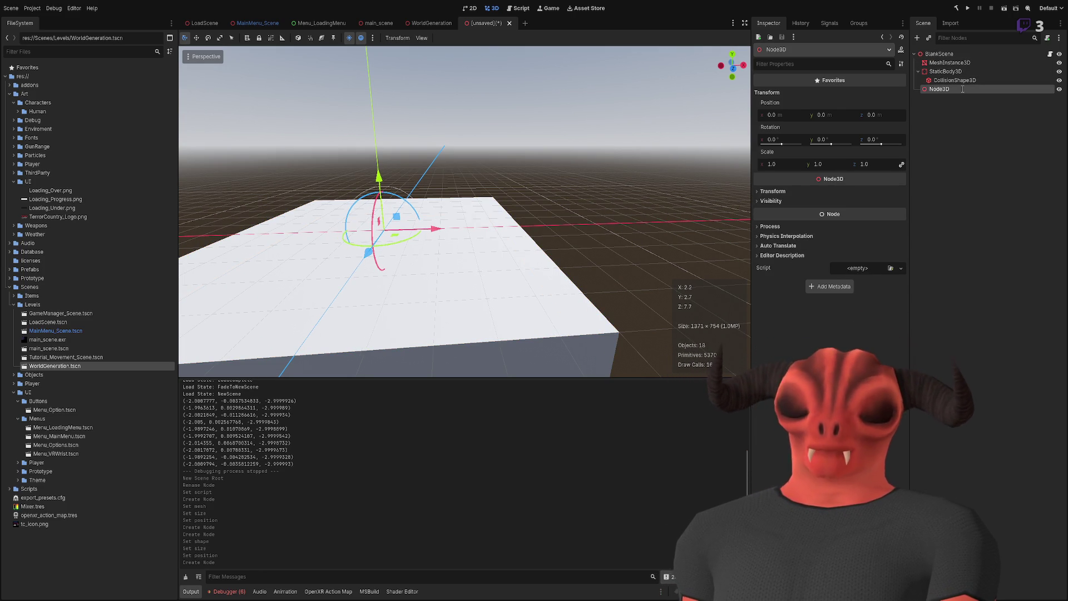
type("Ground")
key("Return")
Step: Reparent the floor MeshInstance3D and StaticBody3D under Ground, then add another Node3D to BlankScene
left_click(956, 72)
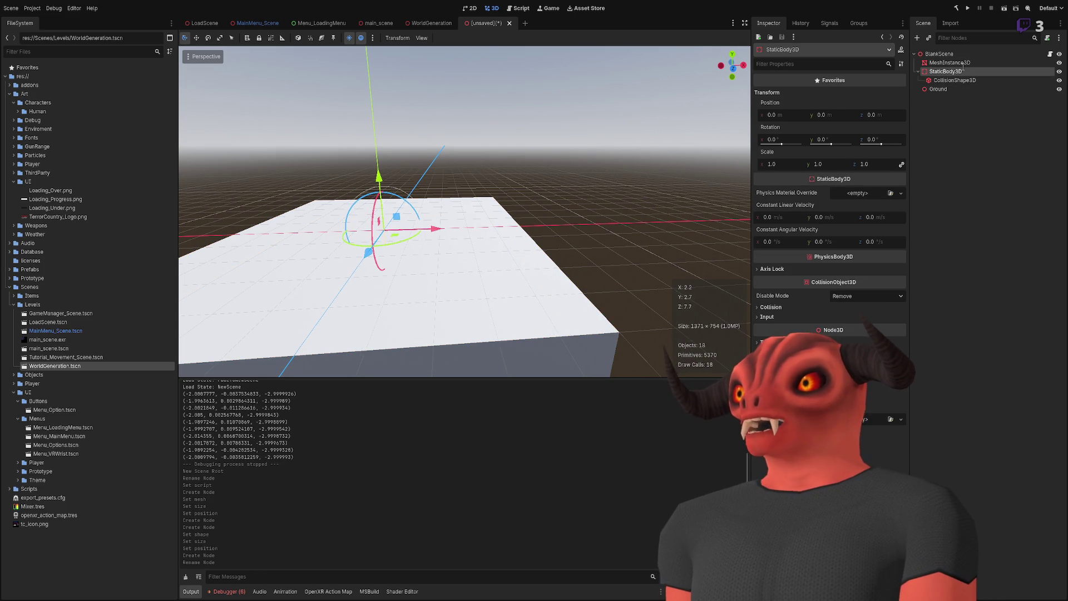
left_click(964, 66, "ctrl")
left_click_drag(964, 70, 957, 90)
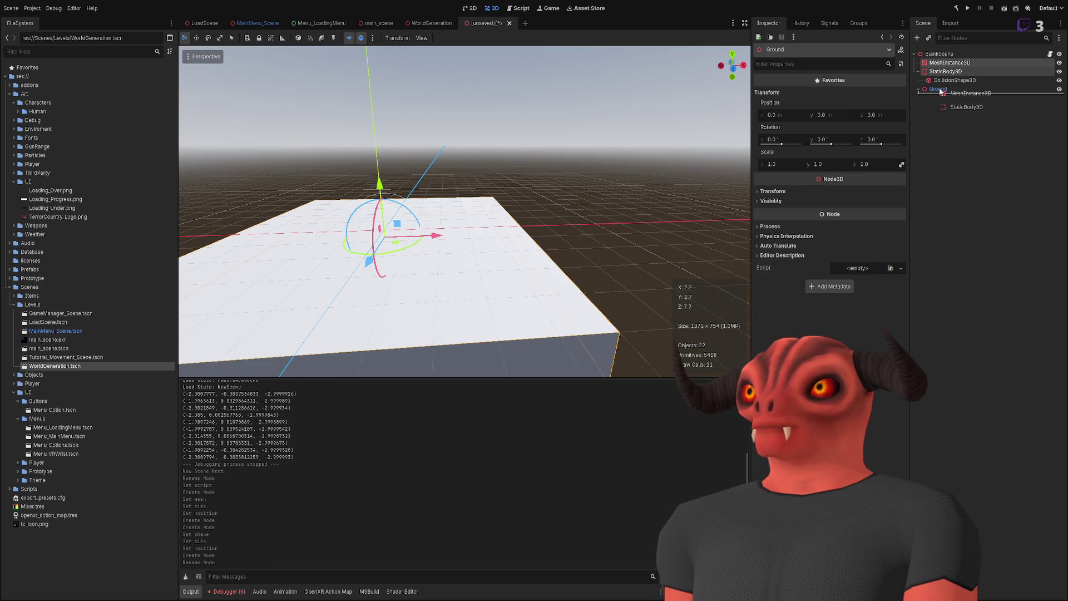
left_click(919, 63)
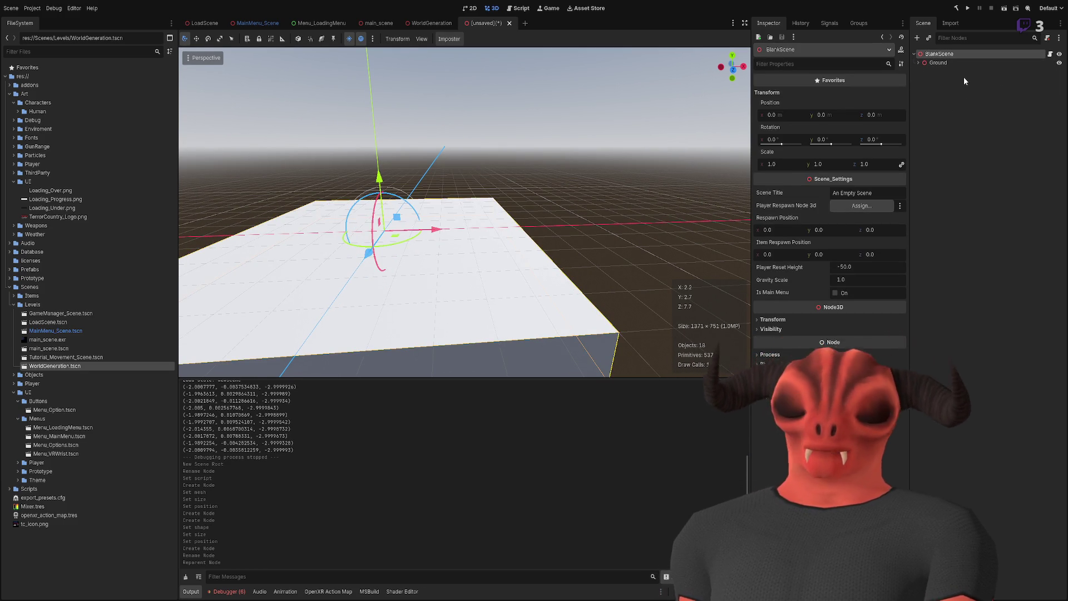
key("ctrl+a")
key("Return")
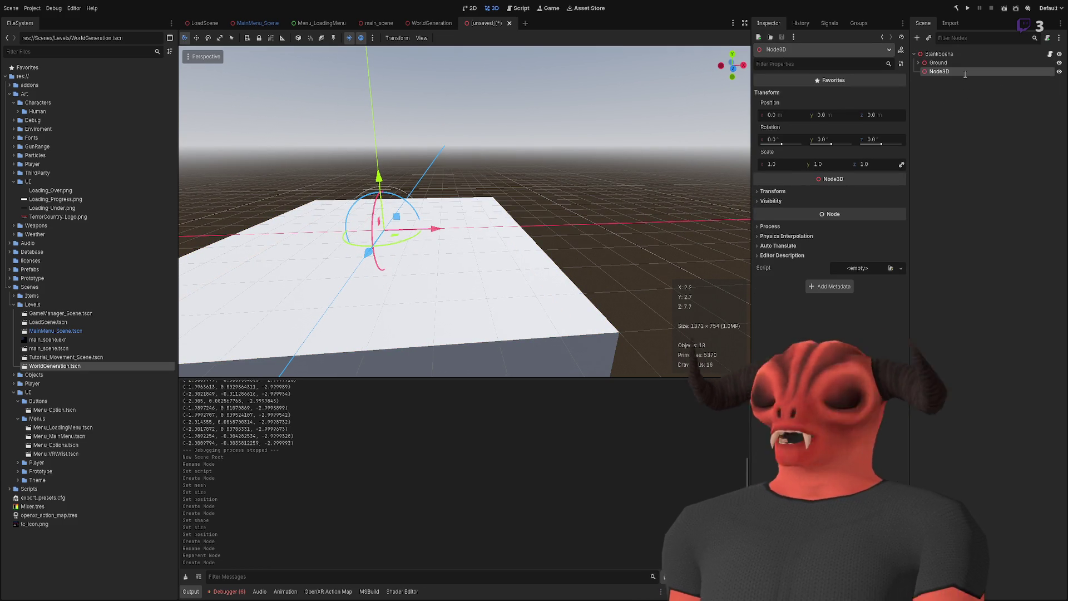
Step: Name the new node PlayerRespawnPoint, assign it as the root's Player Respawn Node 3d, and save
type("PlayerRespawnPoint")
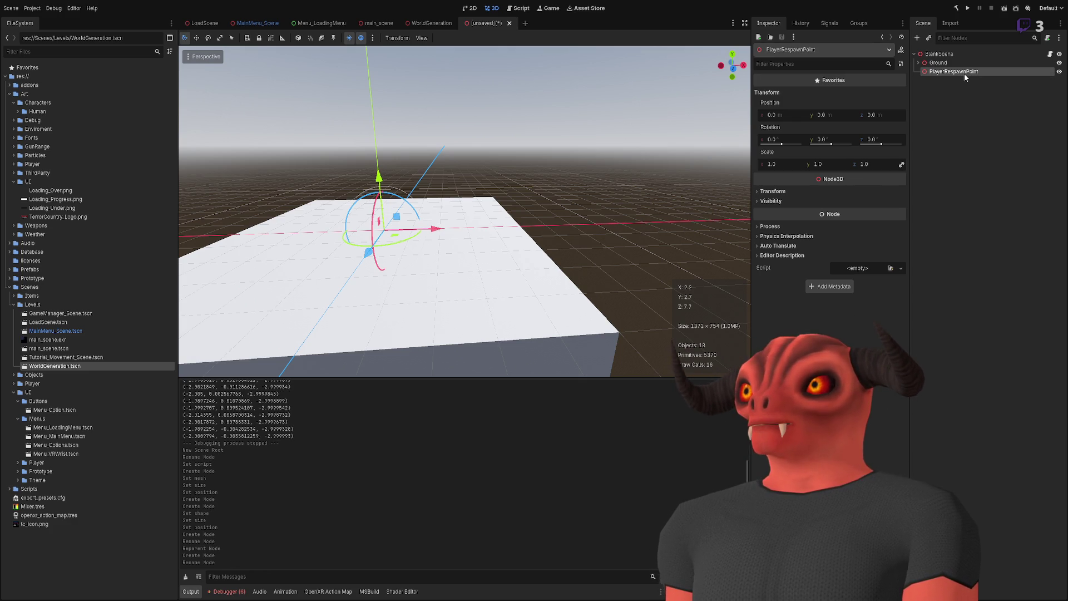
left_click(959, 54)
mouse_move(955, 72)
left_mouse_down()
mouse_move(875, 205)
mouse_move(890, 205)
left_mouse_up()
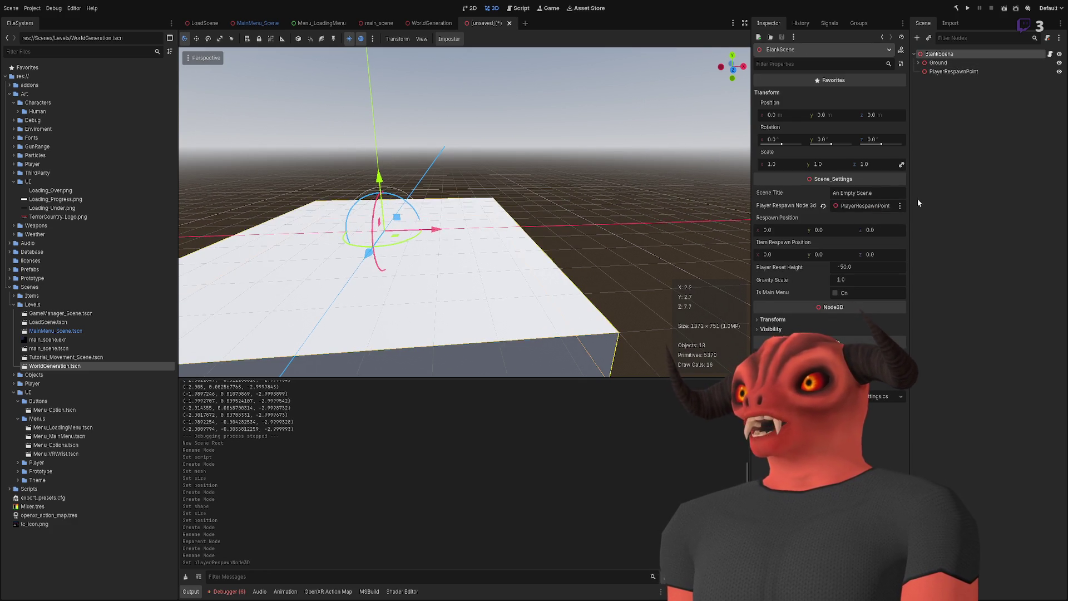
left_click_drag(422, 218, 462, 206)
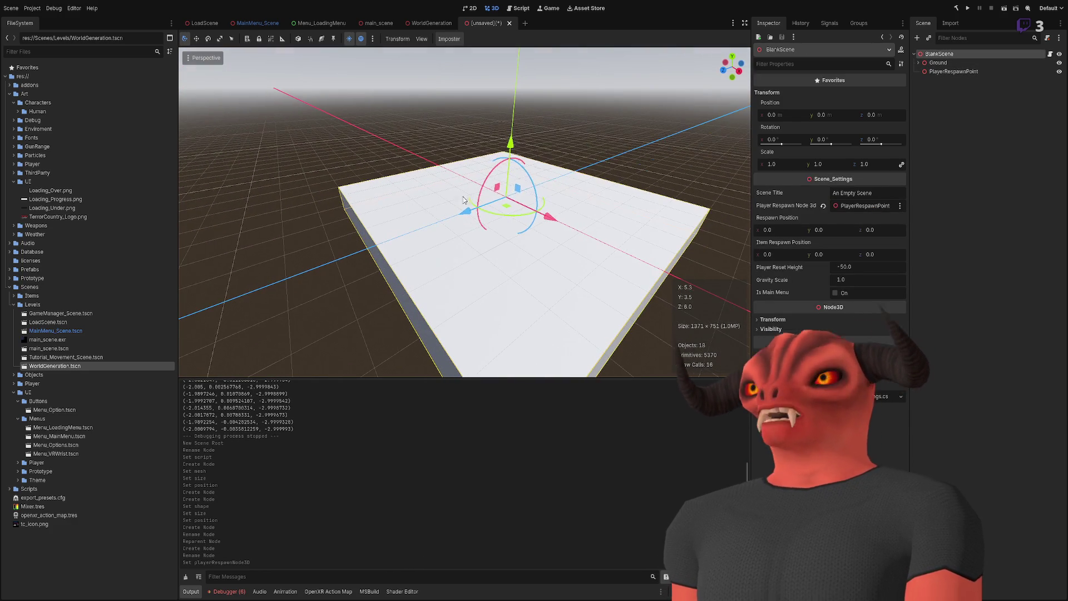
left_click(940, 111)
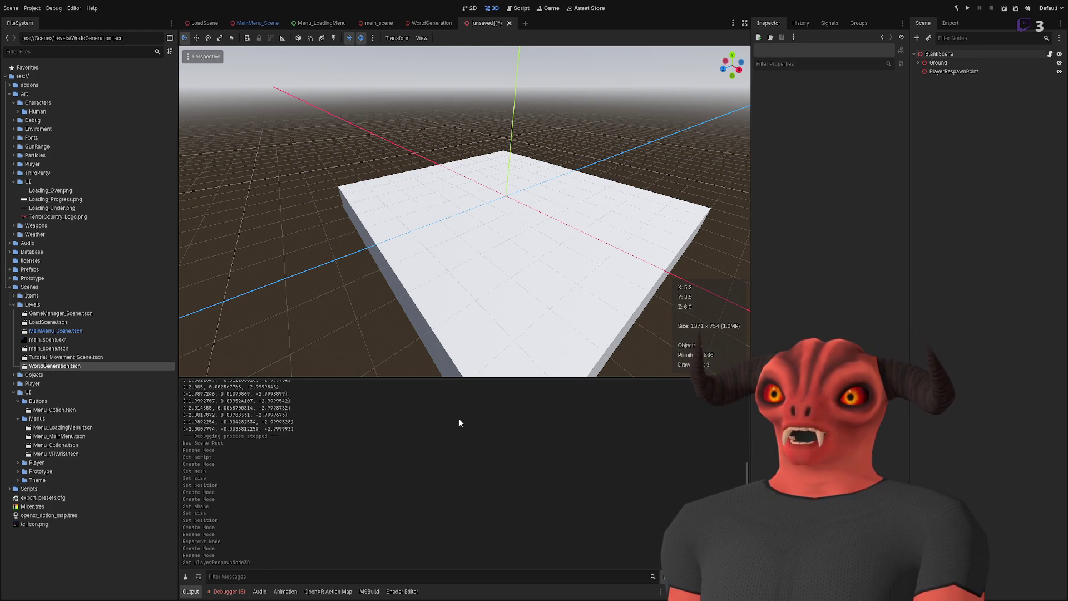
key("ctrl+s")
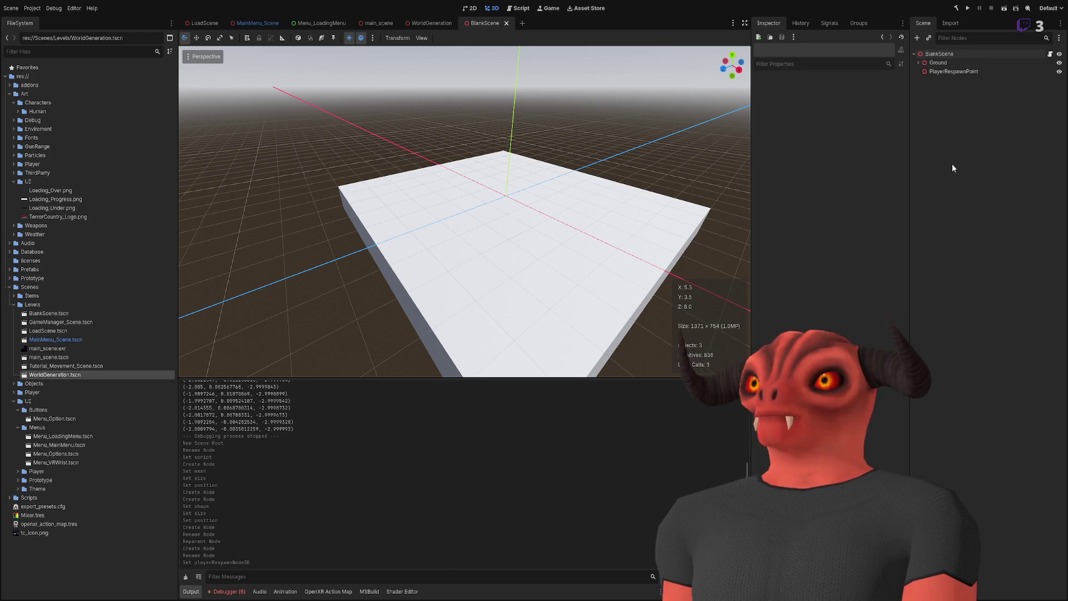
Step: Save as BlankScene.tscn, add the preview sun and environment to the scene, and save again
left_click(932, 56)
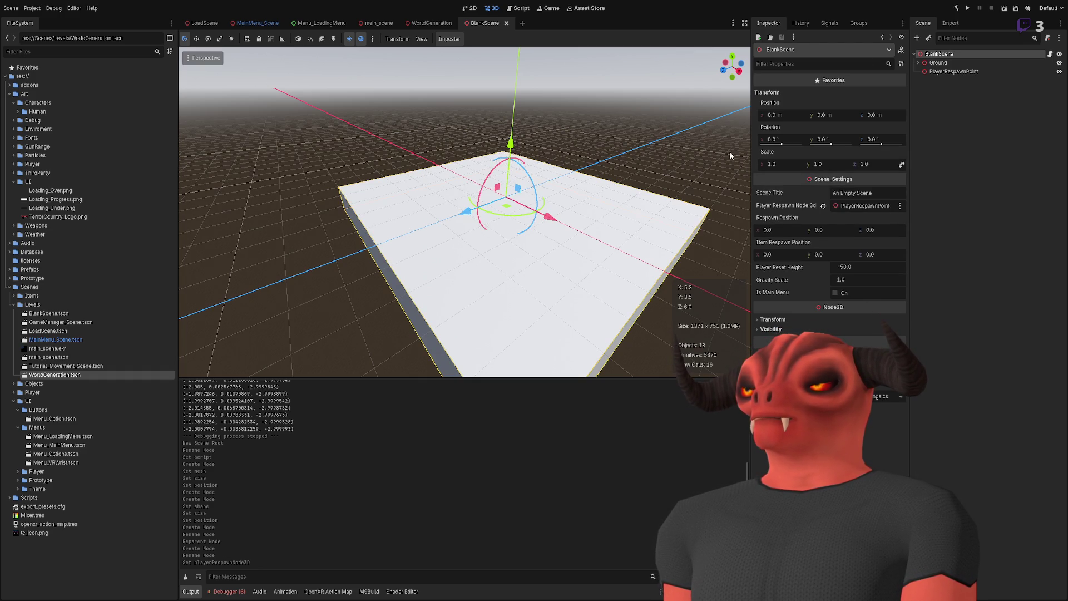
scroll(530, 171, "up", 5)
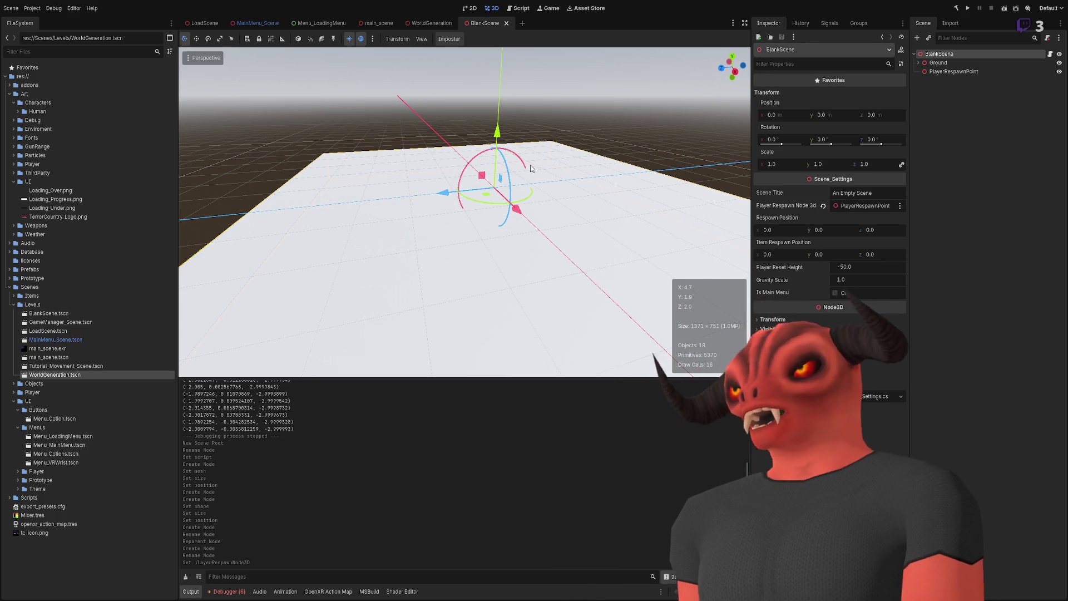
mouse_move(373, 31)
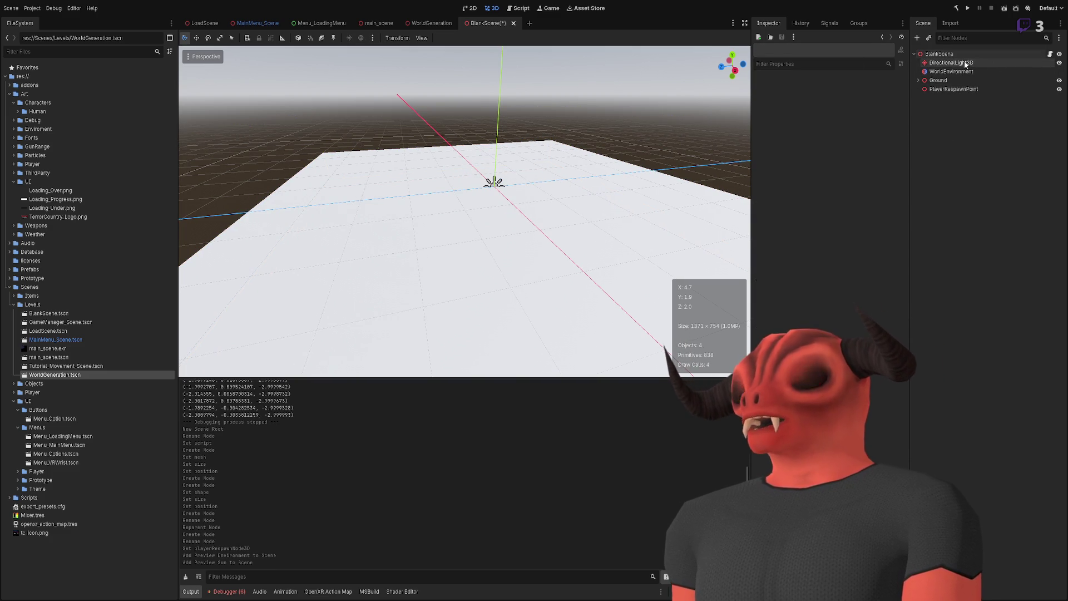
key("ctrl+s")
left_click_drag(459, 163, 435, 59)
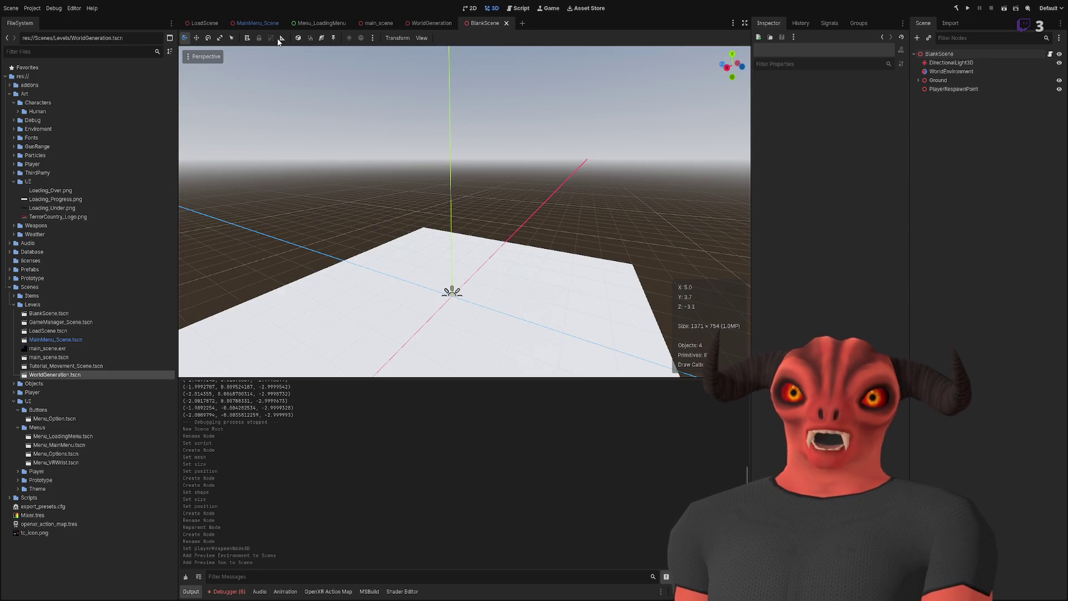
Step: Open the Menu_MainMenu scene and duplicate Launch_Button inside the NewGame panel
left_click(310, 24)
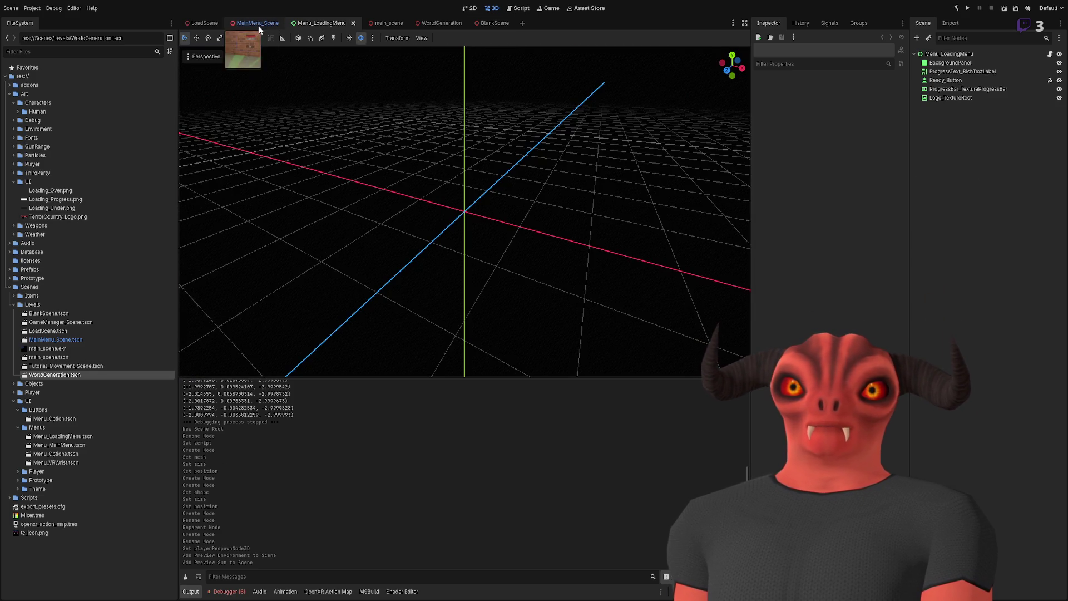
left_click(258, 24)
left_click(1040, 168)
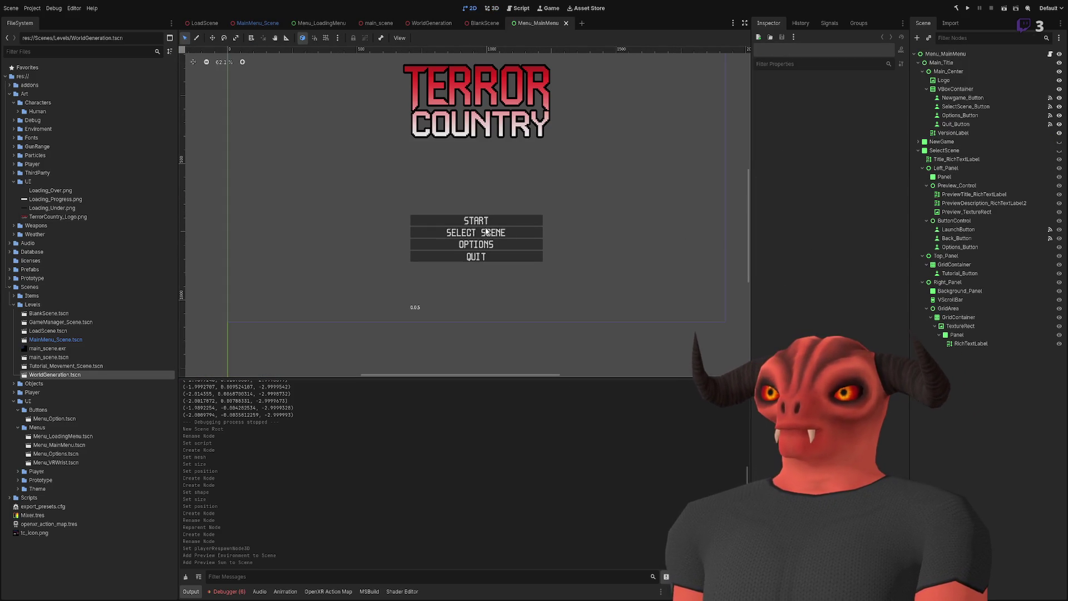
left_click(484, 221)
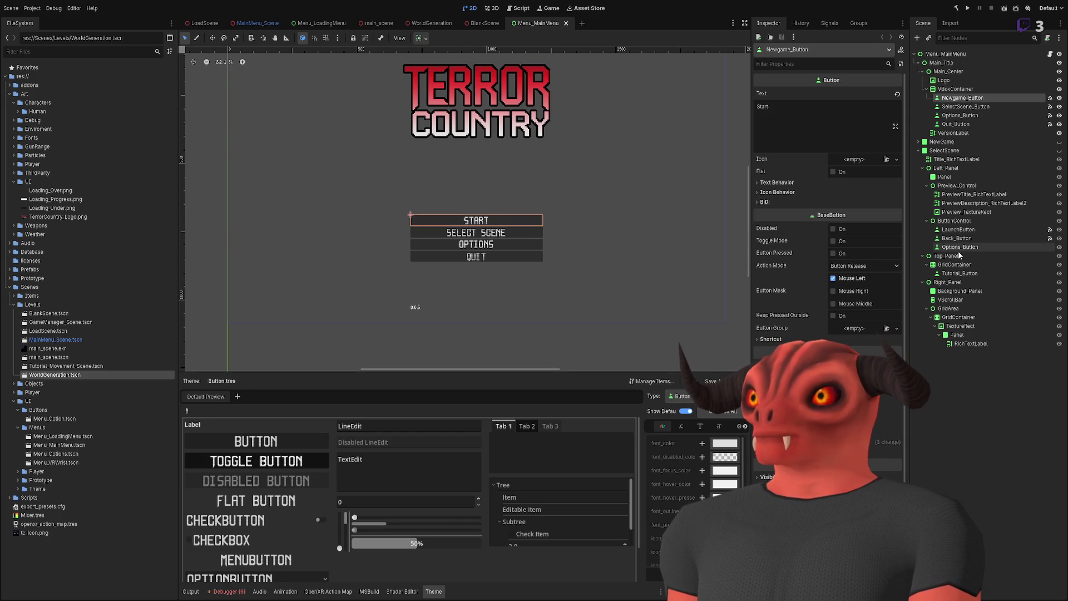
left_click(928, 143)
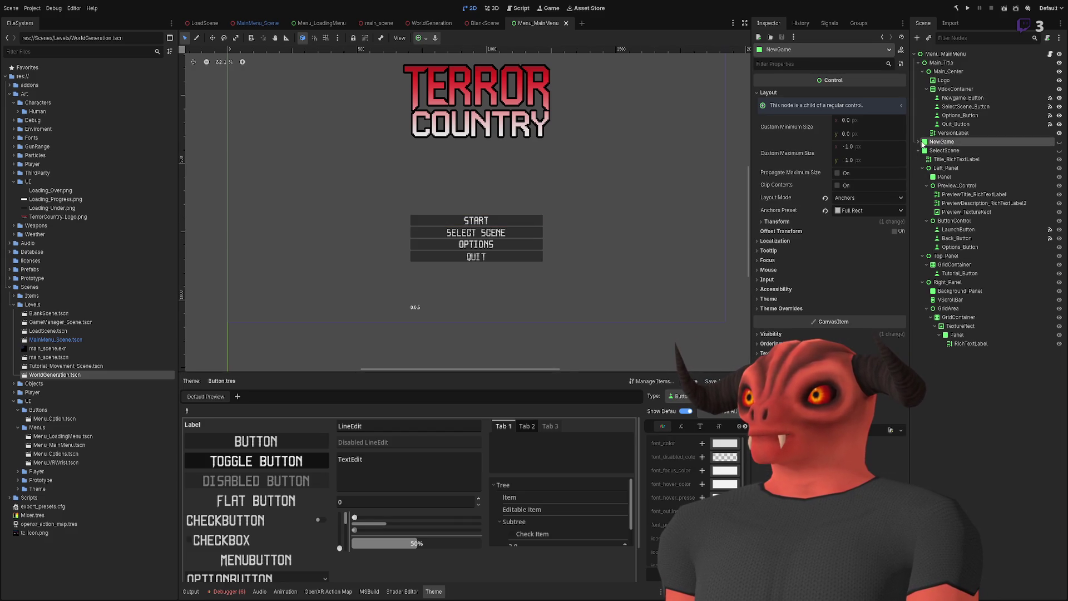
left_click(918, 142)
left_click(966, 159)
key("ctrl+c")
key("ctrl+v")
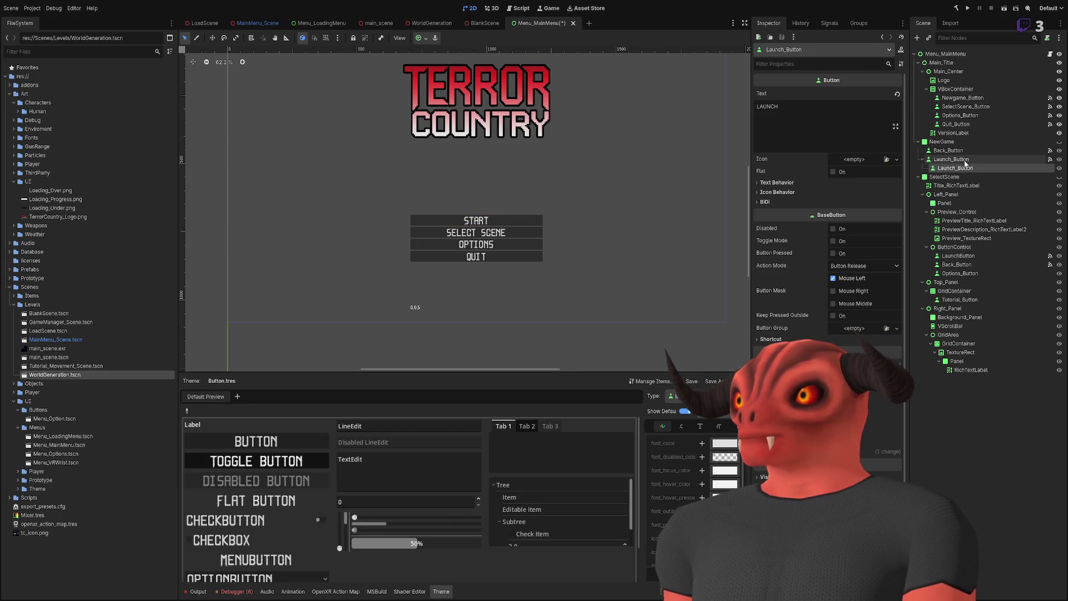
Step: Place Launch_Button_2 above Launch_Button in the tree and move it up on the canvas
scroll(518, 262, "down", 2)
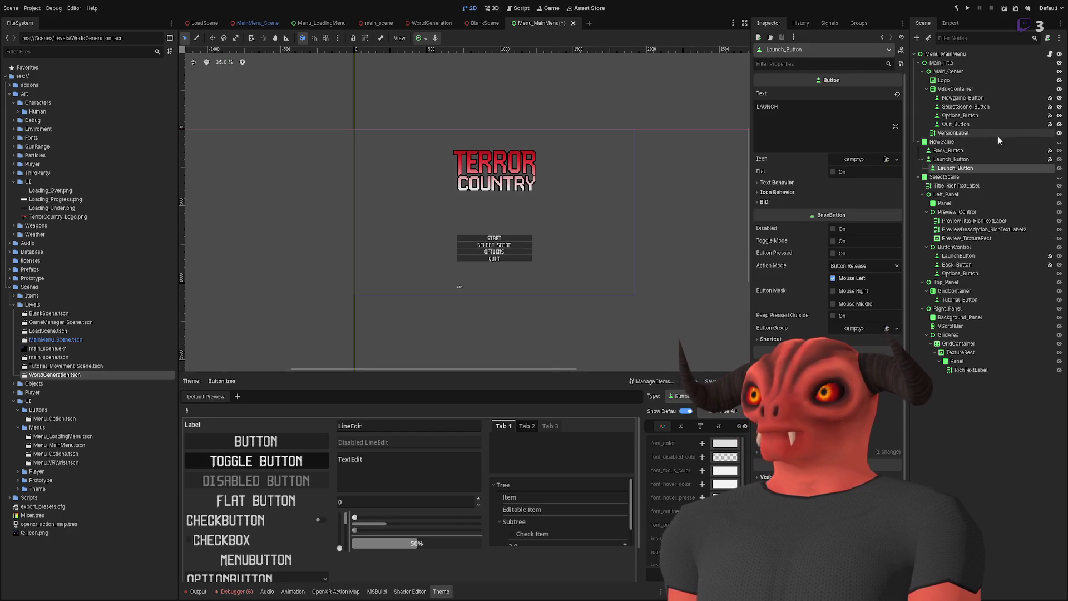
left_click(1059, 142)
scroll(531, 305, "up", 2)
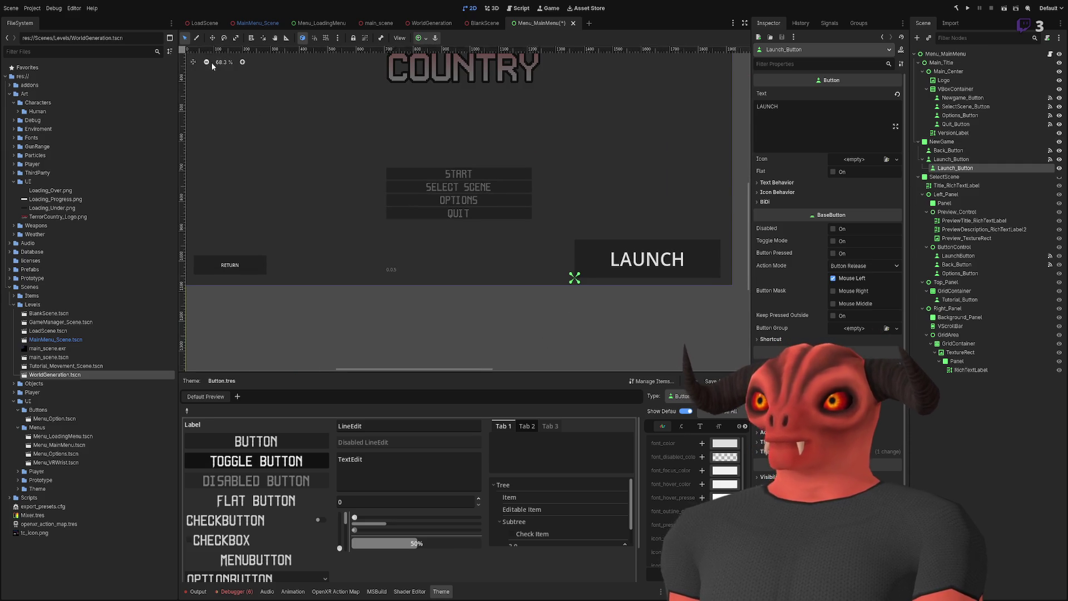
left_click(212, 37)
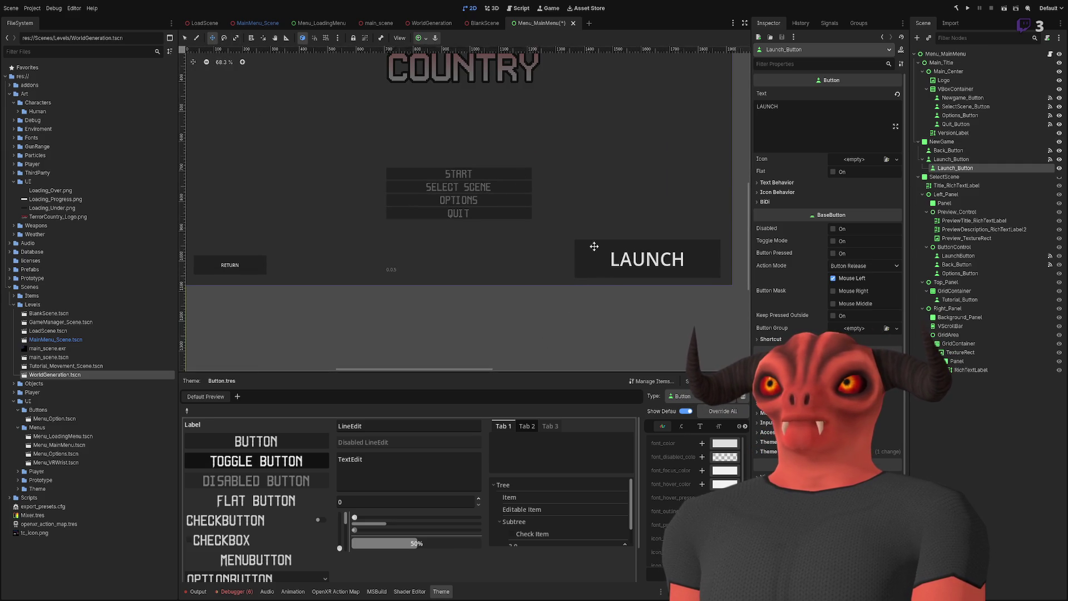
scroll(551, 232, "down", 2)
left_click_drag(535, 242, 510, 260)
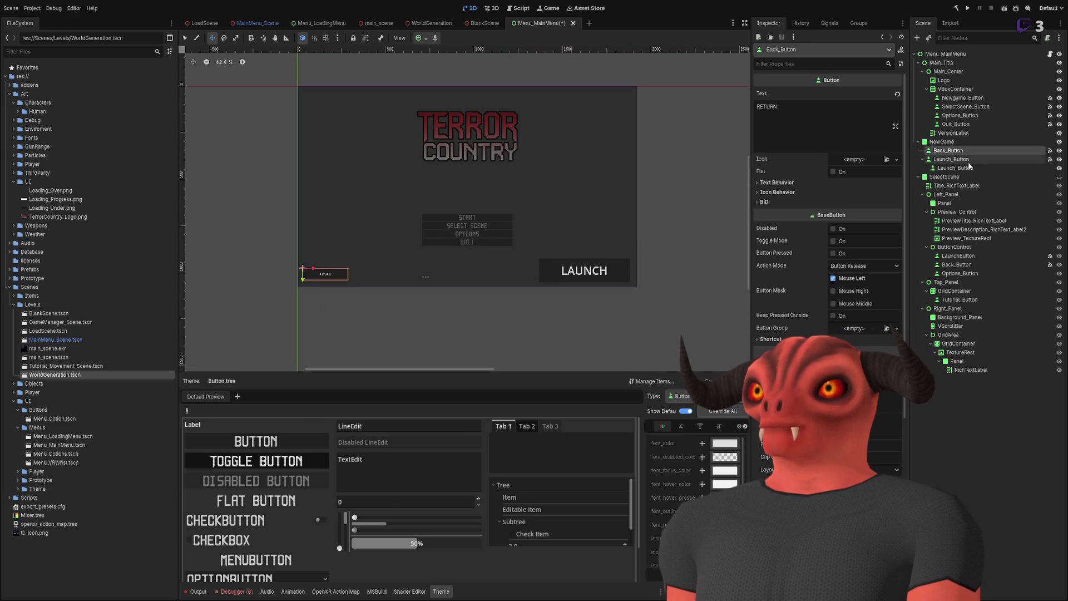
left_click_drag(955, 156, 932, 161)
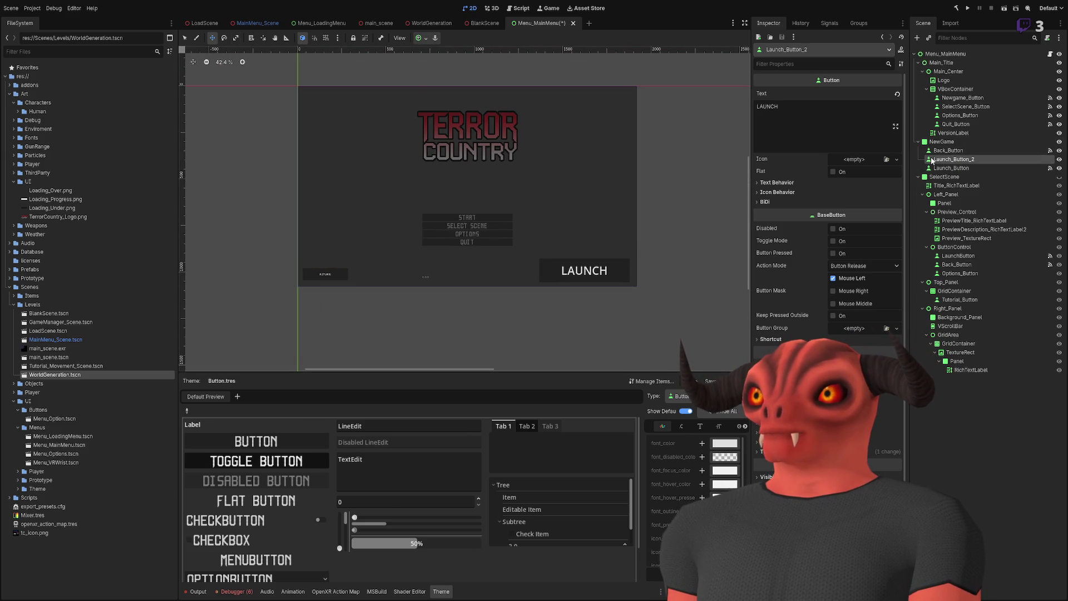
left_click_drag(597, 272, 596, 270)
mouse_move(501, 221)
left_mouse_down()
mouse_move(436, 239)
mouse_move(377, 215)
mouse_move(370, 199)
mouse_move(355, 203)
left_mouse_up()
Step: Change the second launch button's Text property to 'Blank Scene'
left_click(776, 122)
type("aT")
key("BackSpace")
key("BackSpace")
key("BackSpace")
type("Blank Scene")
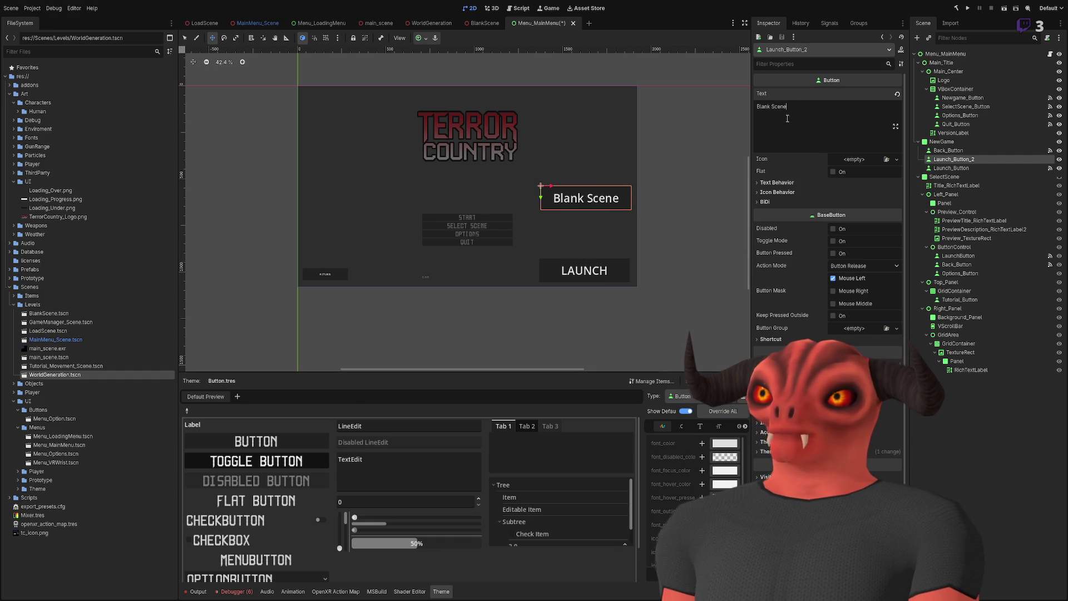
left_click(916, 378)
Step: Check the Signals list to confirm the button's pressed() signal is unconnected
left_click(953, 159)
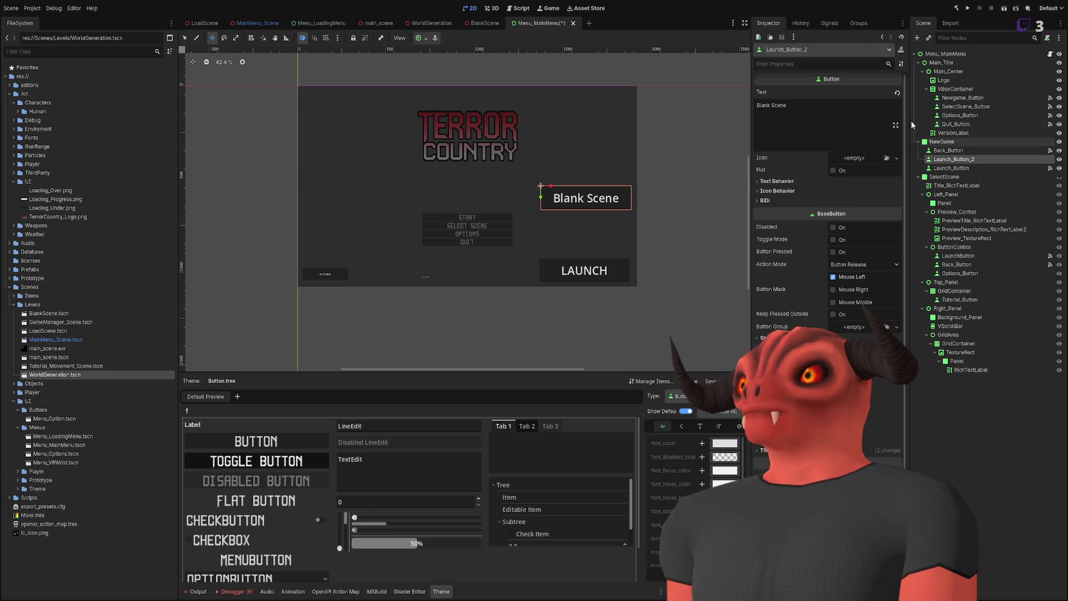
left_click(801, 23)
left_click(826, 23)
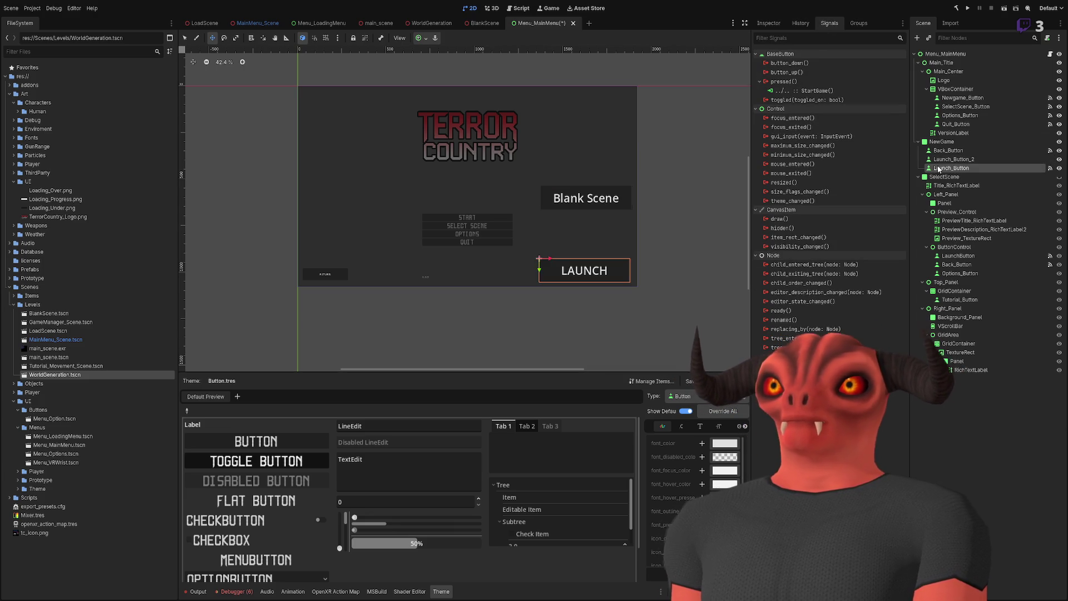
left_click(802, 81)
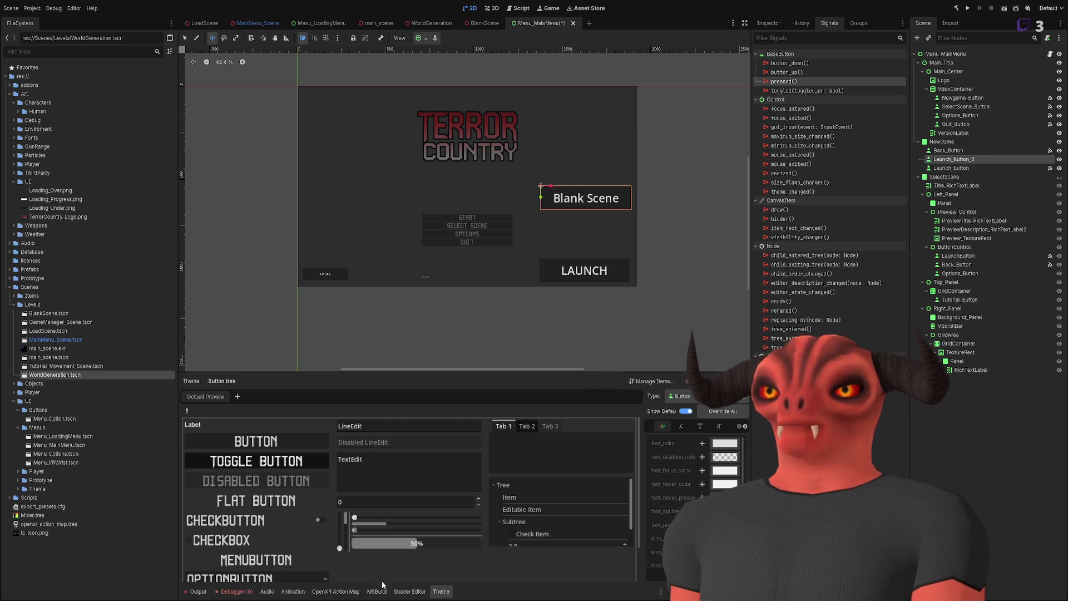
Step: Select the Menu_MainMenu root node and highlight the LaunchScene method in the script
left_click(966, 56)
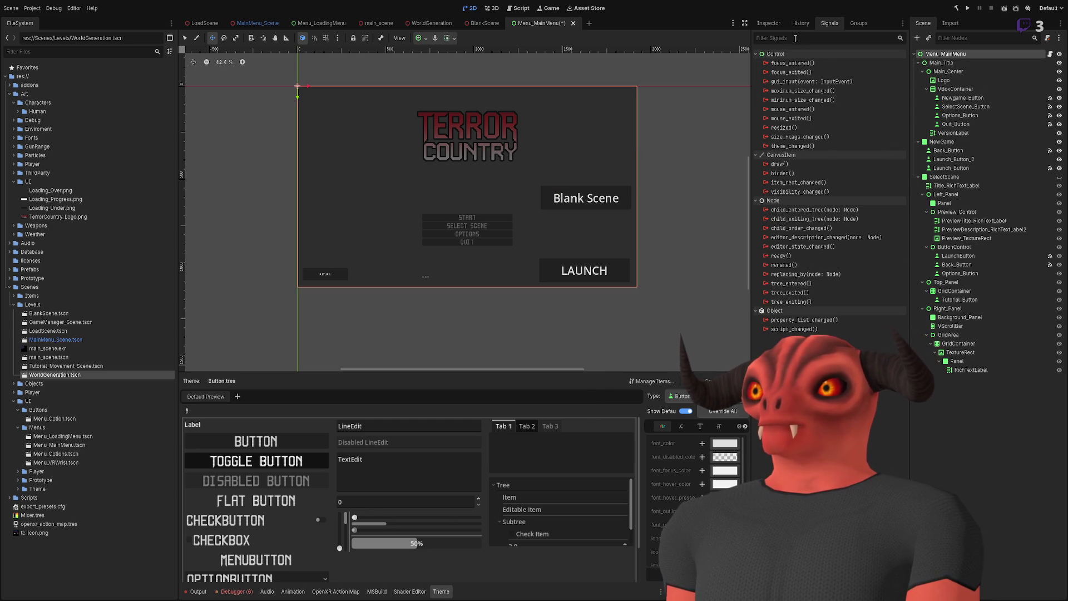
left_click(768, 23)
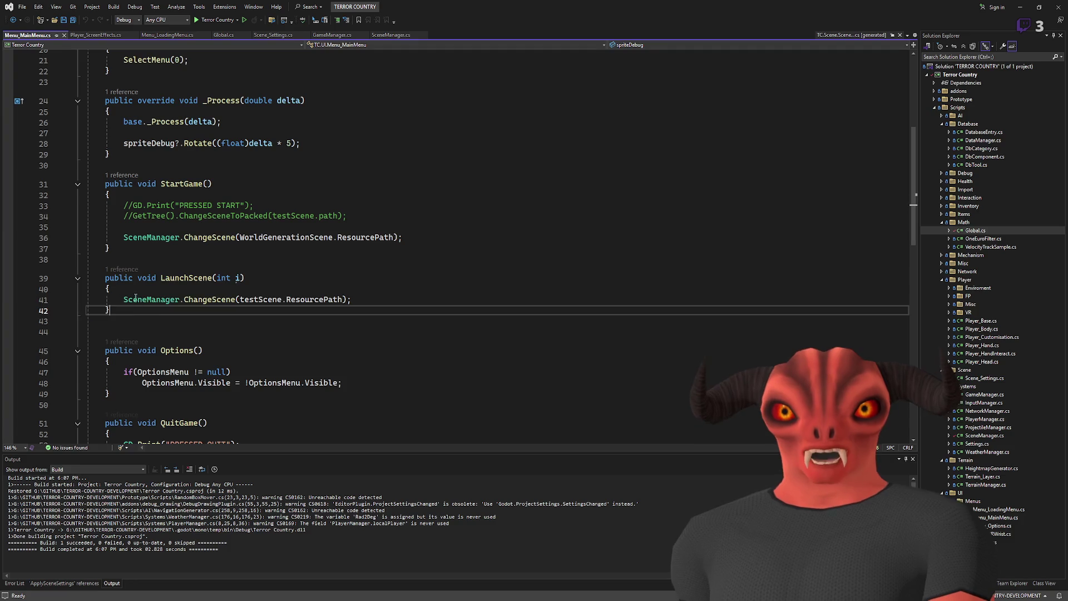
left_click_drag(89, 273, 139, 312)
Step: Paste a duplicate of the LaunchScene method below the original, separated by a blank line
key("ctrl+c")
key("ctrl+v")
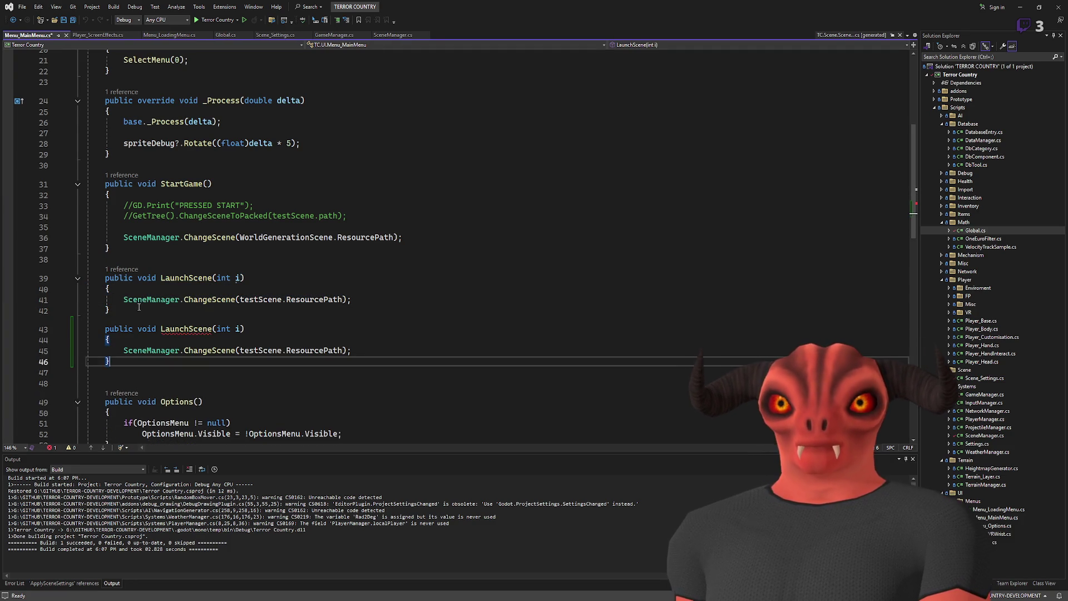
left_click(167, 309)
key("Return")
double_click(262, 362)
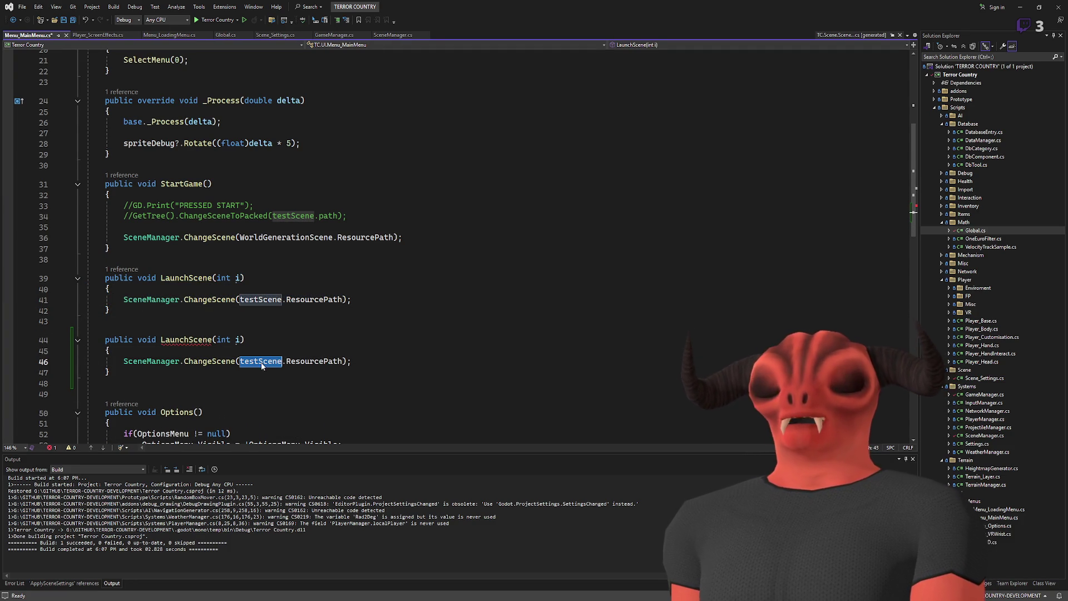
Step: Duplicate the testScene export line and rename the copy to blankScene
scroll(245, 275, "up", 7)
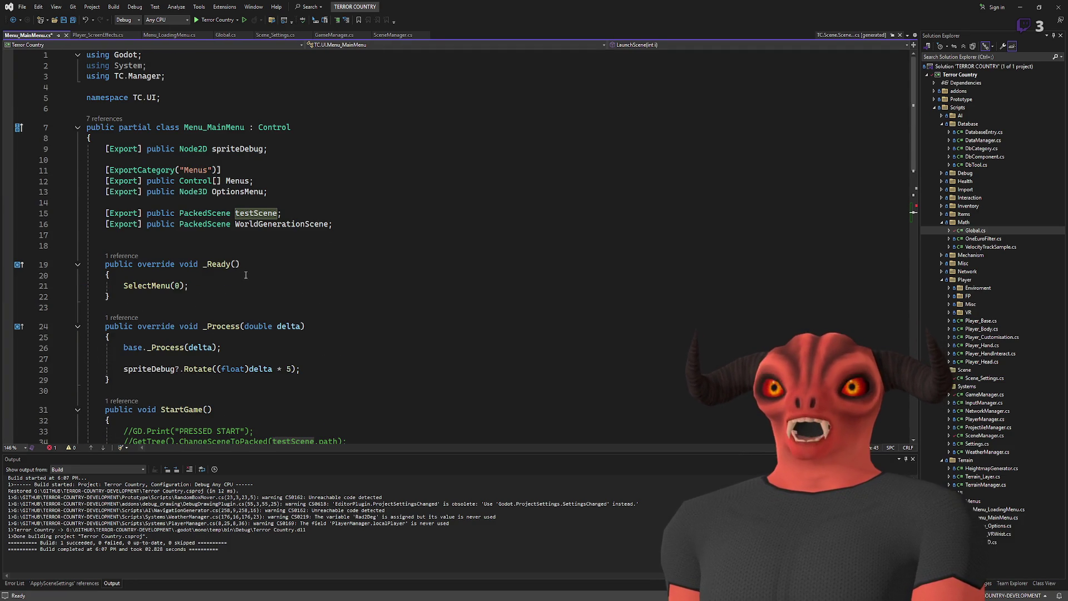
left_click(298, 213)
key("ctrl+d")
double_click(262, 223)
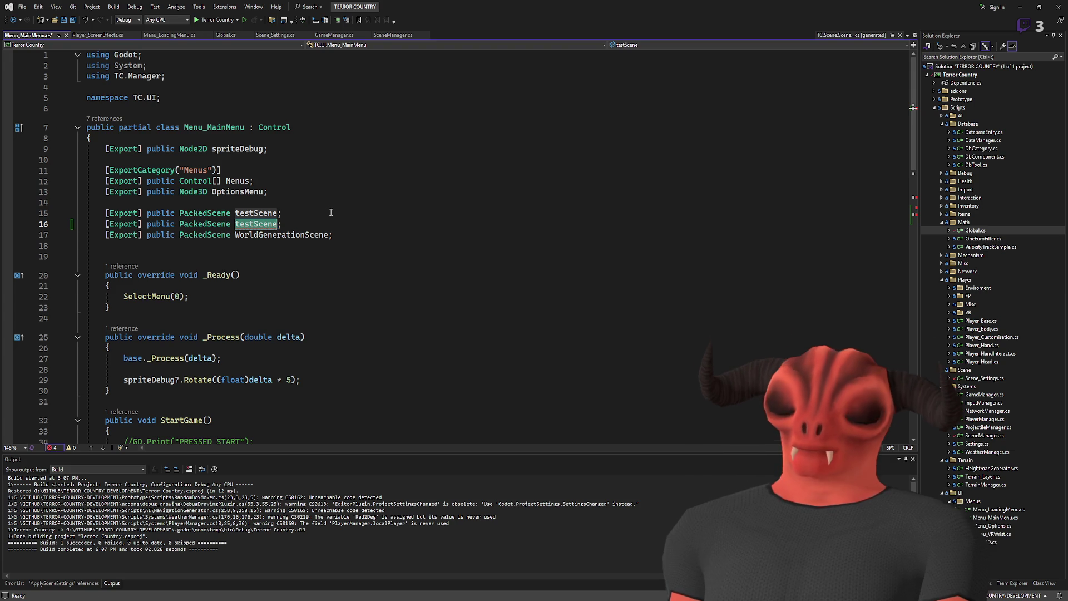
type("B")
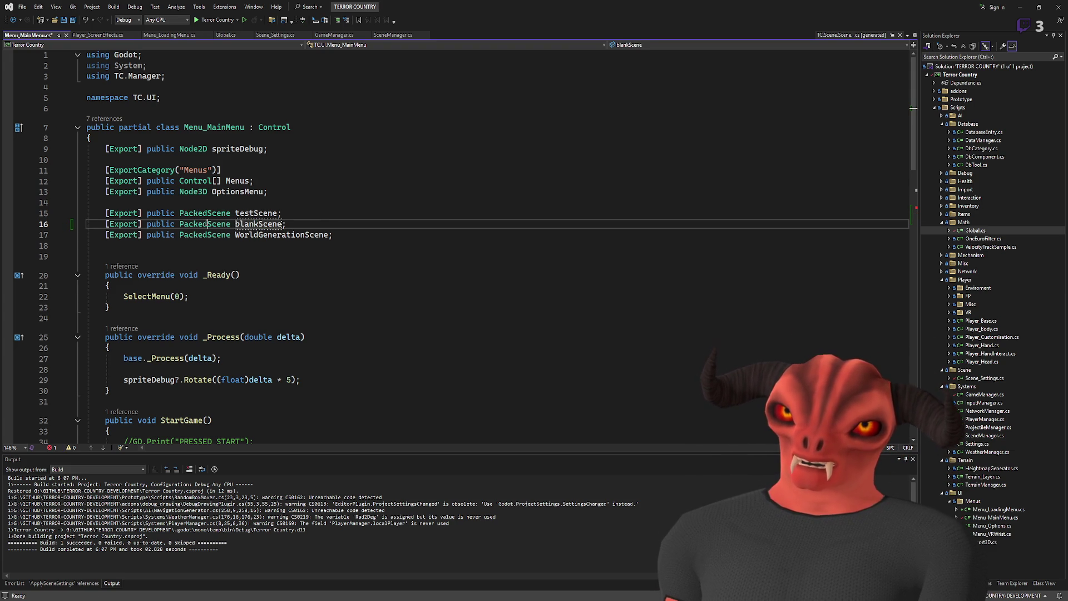
Step: Rename the copied method to LaunchBlankScene() with no parameter, point it at blankScene, and save
scroll(256, 234, "down", 9)
left_click(194, 253)
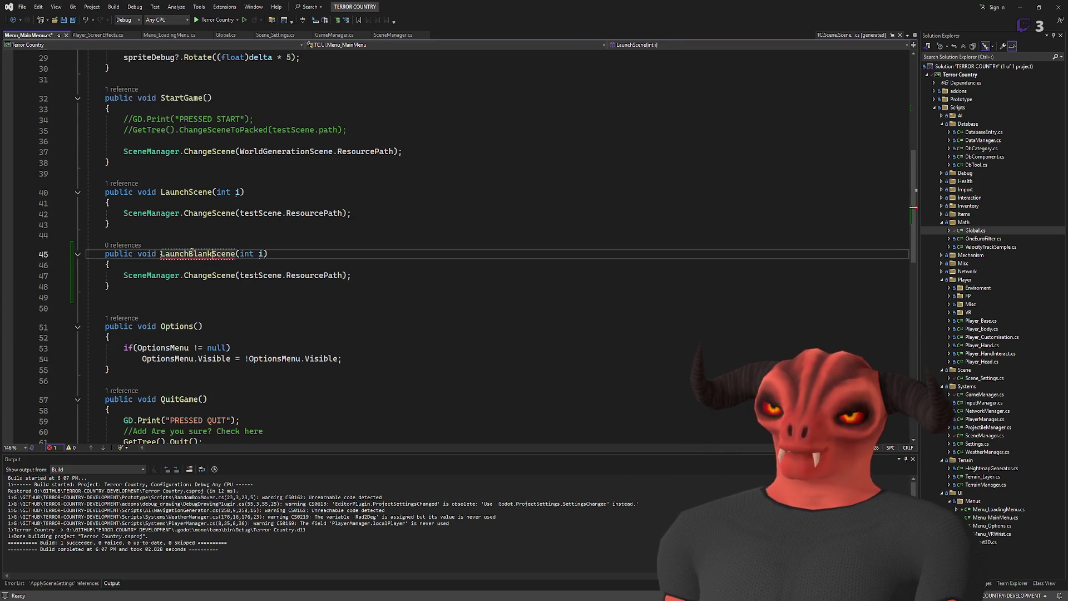
left_click(246, 253)
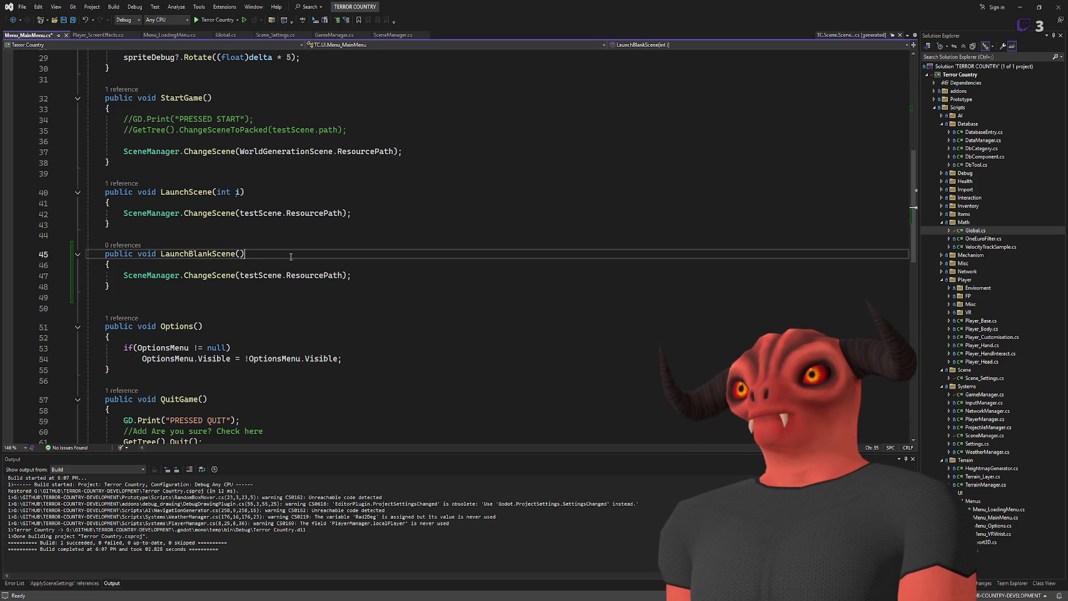
double_click(261, 274)
type("blankScene")
key("ctrl+s")
key("End")
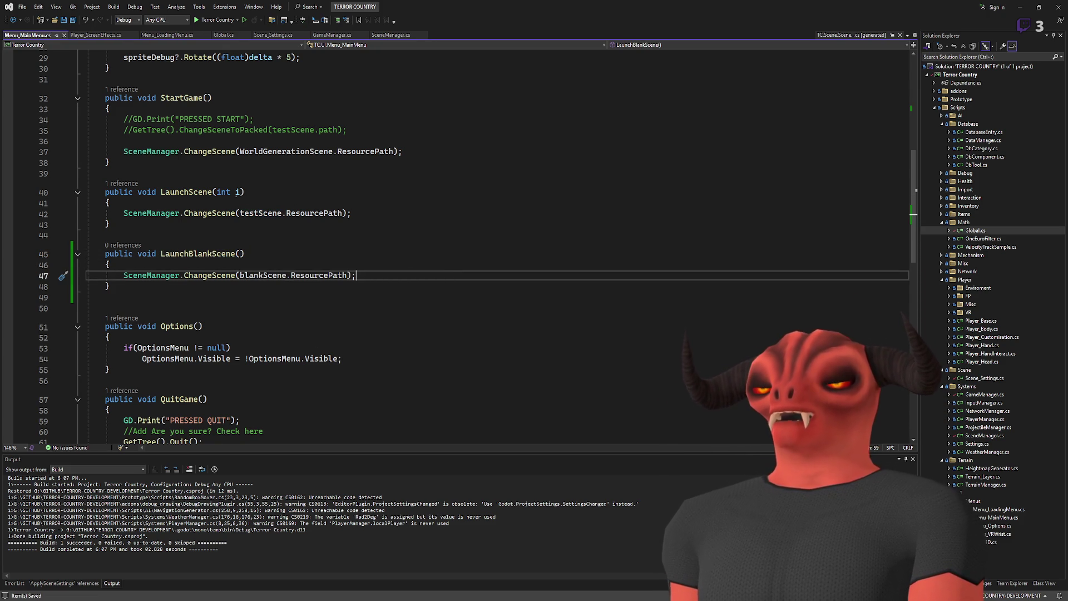
key("alt+Tab")
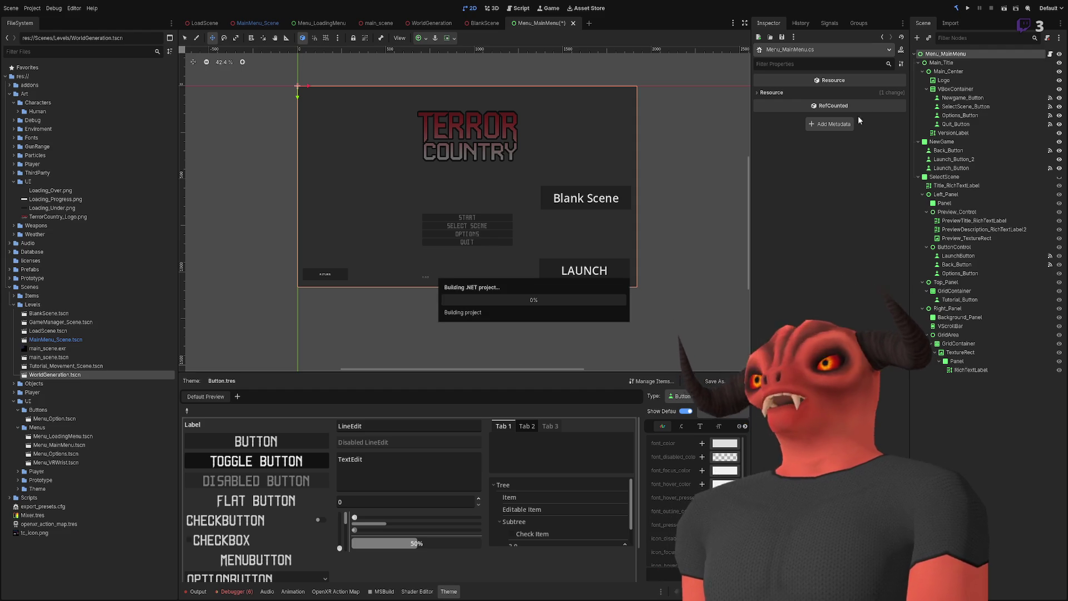
Step: Connect the Blank Scene button's pressed() signal to LaunchBlankScene
left_click(956, 159)
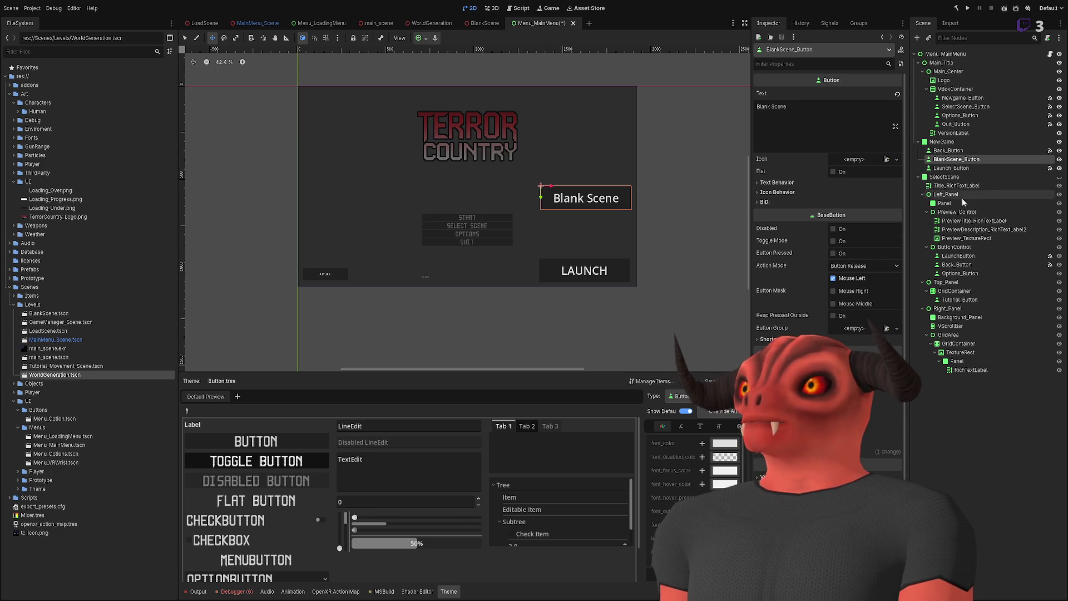
scroll(905, 396, "down", 1)
left_click(834, 24)
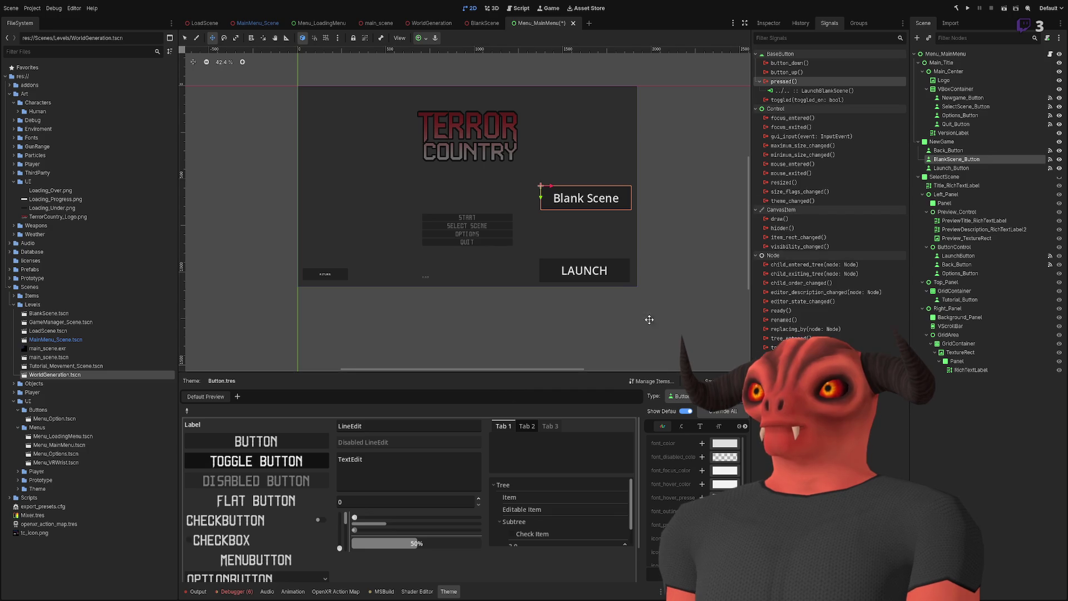
scroll(551, 230, "up", 1)
Step: Save the menu scene, hide the NewGame panel, and switch to LoadScene
key("ctrl+s")
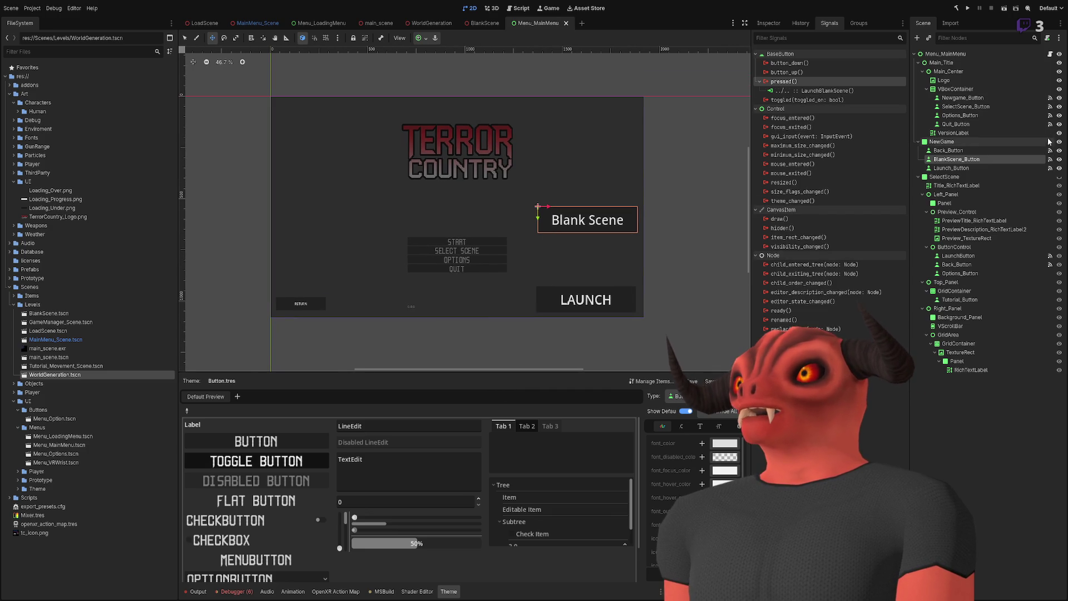
left_click(1059, 141)
left_click(204, 23)
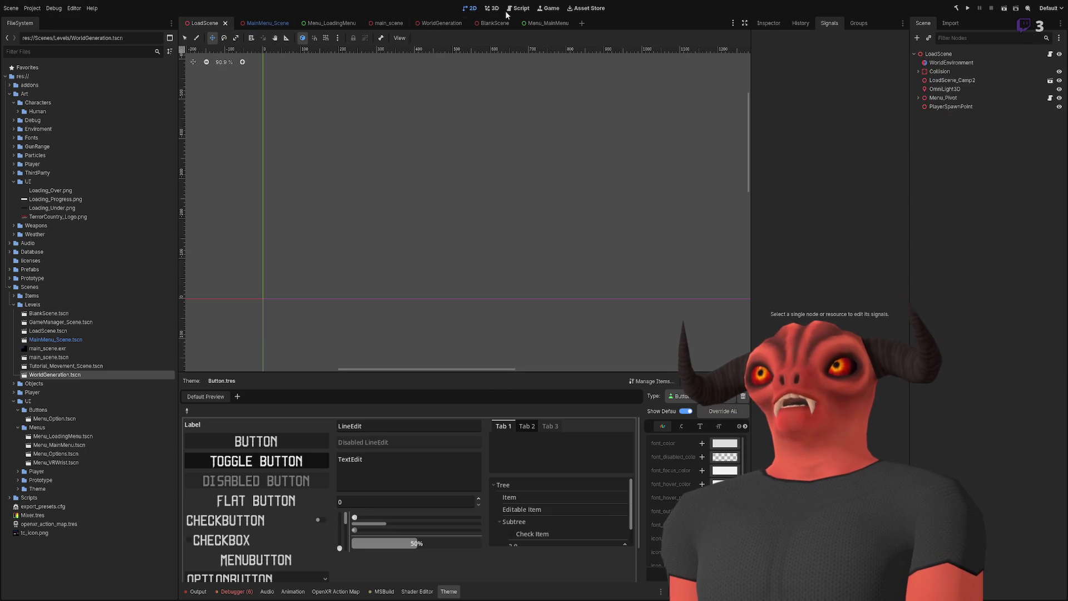
Step: Run the game from LoadScene, stop it, and review the LaunchBlankScene NullReferenceException in Output
left_click(492, 8)
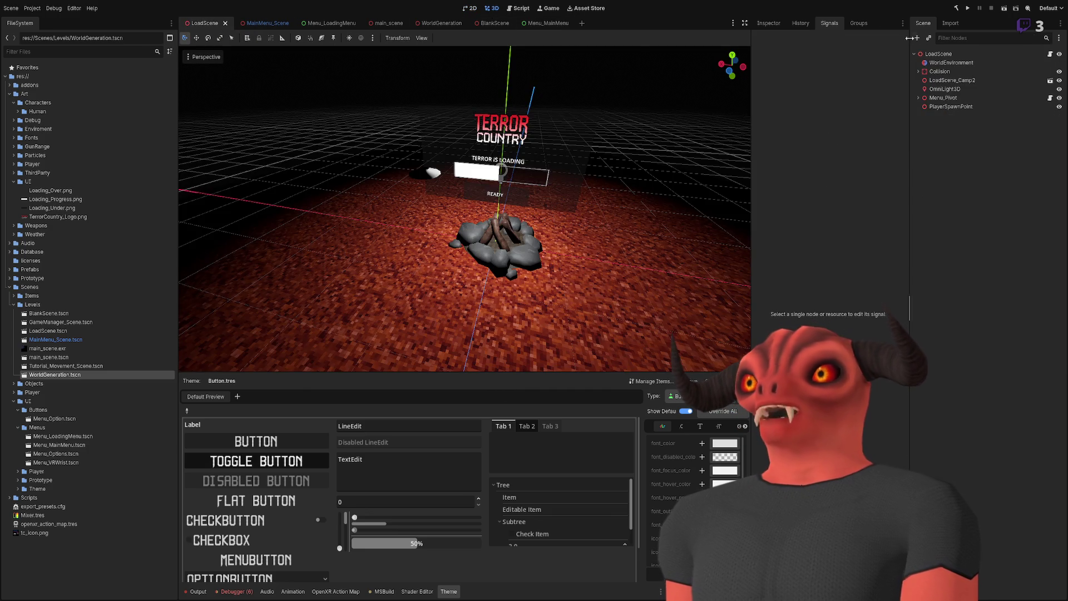
left_click(969, 8)
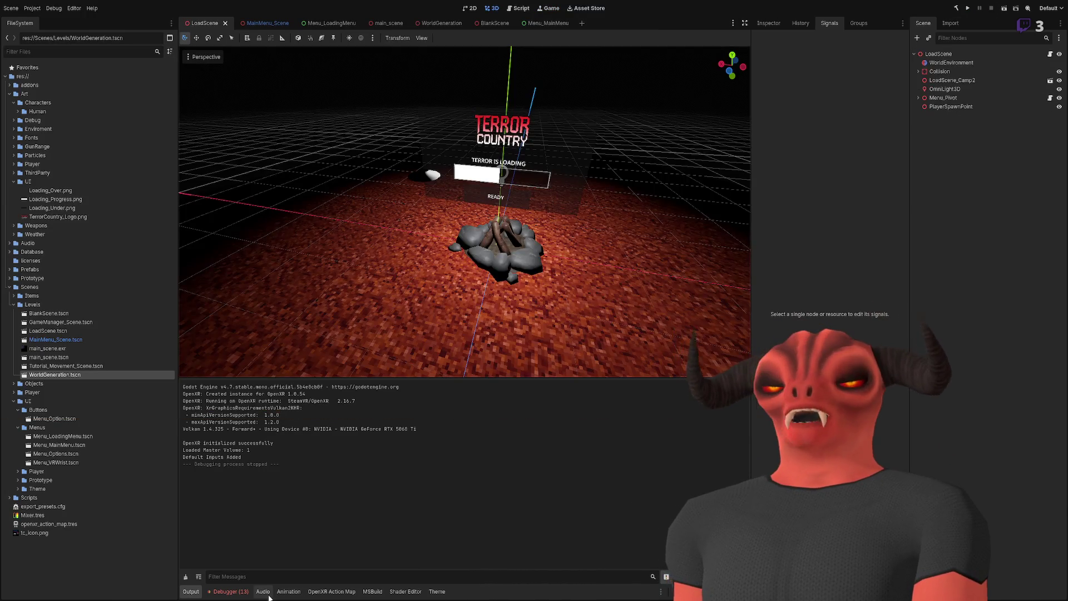
left_click(205, 594)
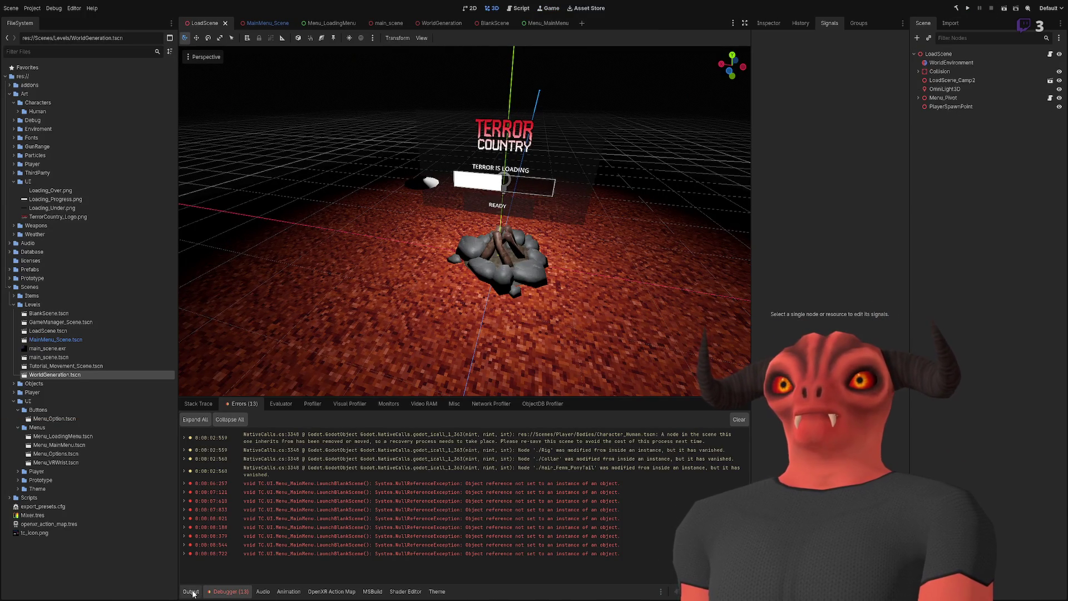
left_click(189, 592)
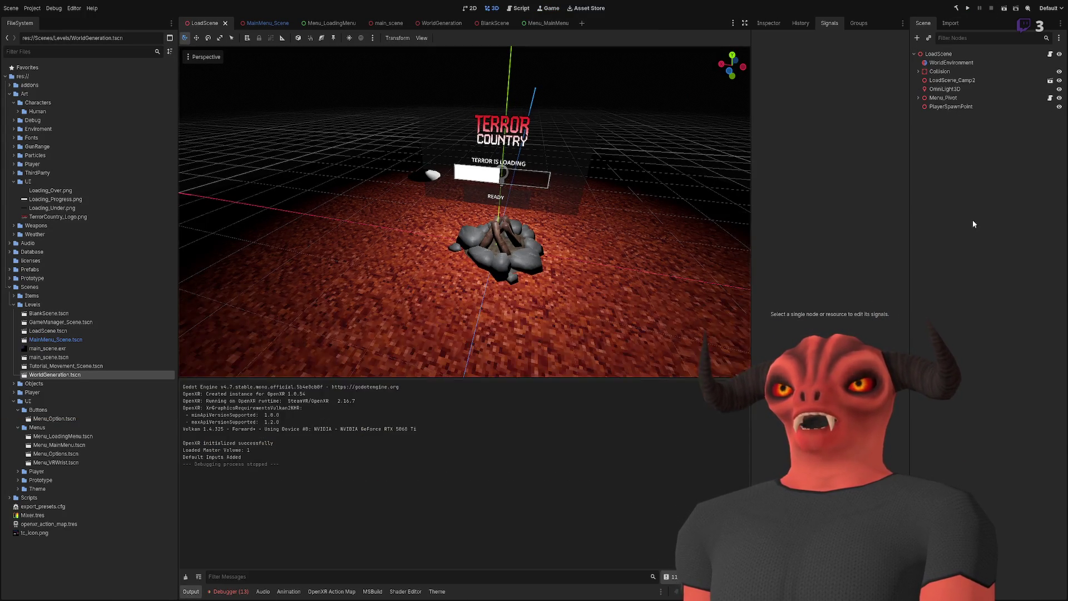
left_click(250, 25)
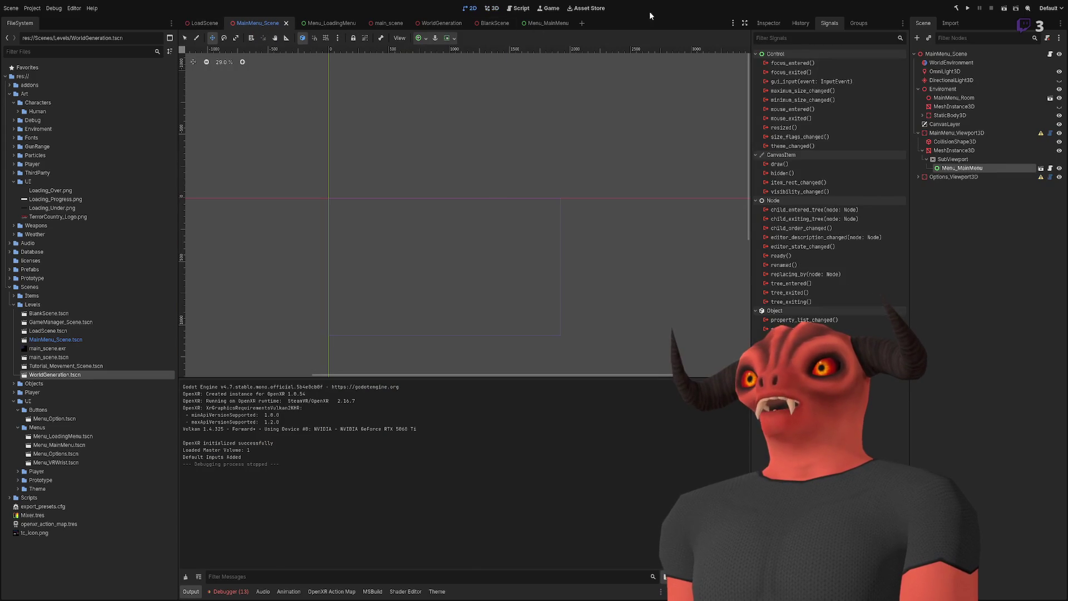
Step: Assign BlankScene.tscn to the Menu_MainMenu root's Blank Scene export
left_click(538, 24)
left_click(960, 55)
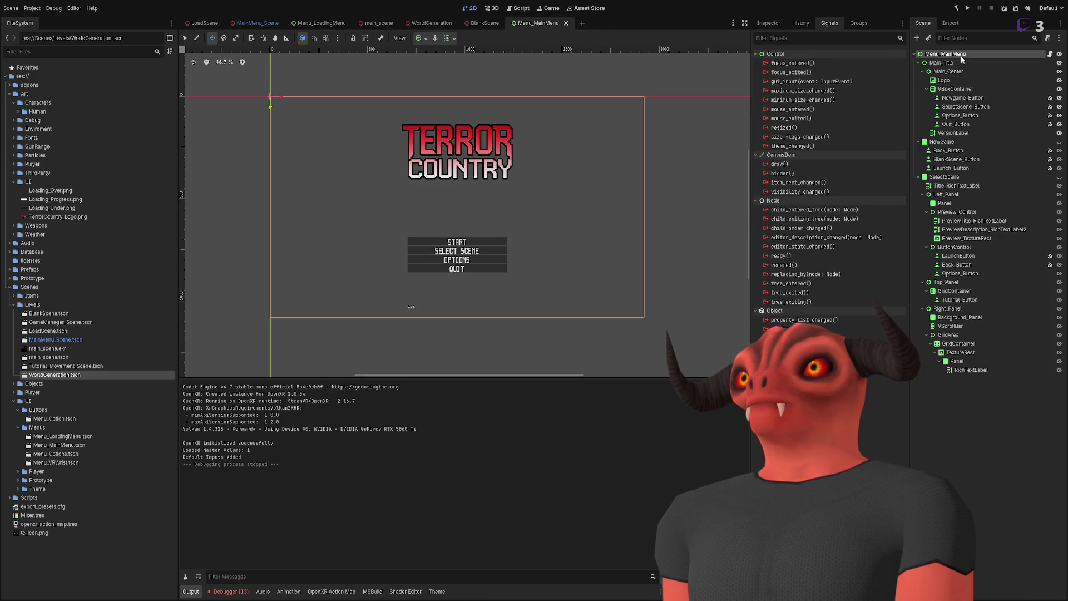
left_click(767, 23)
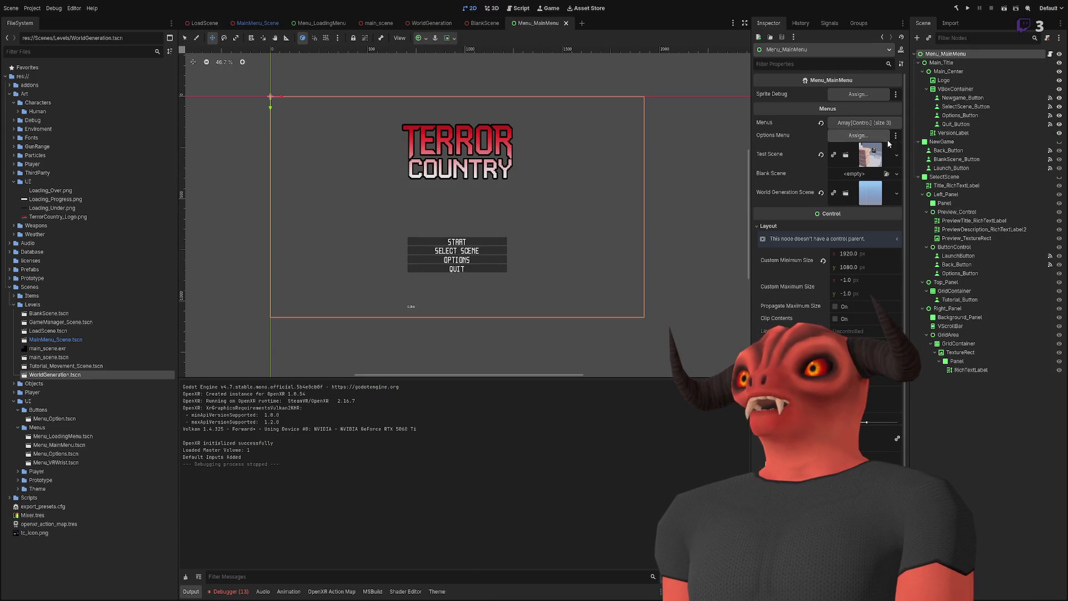
left_click(887, 174)
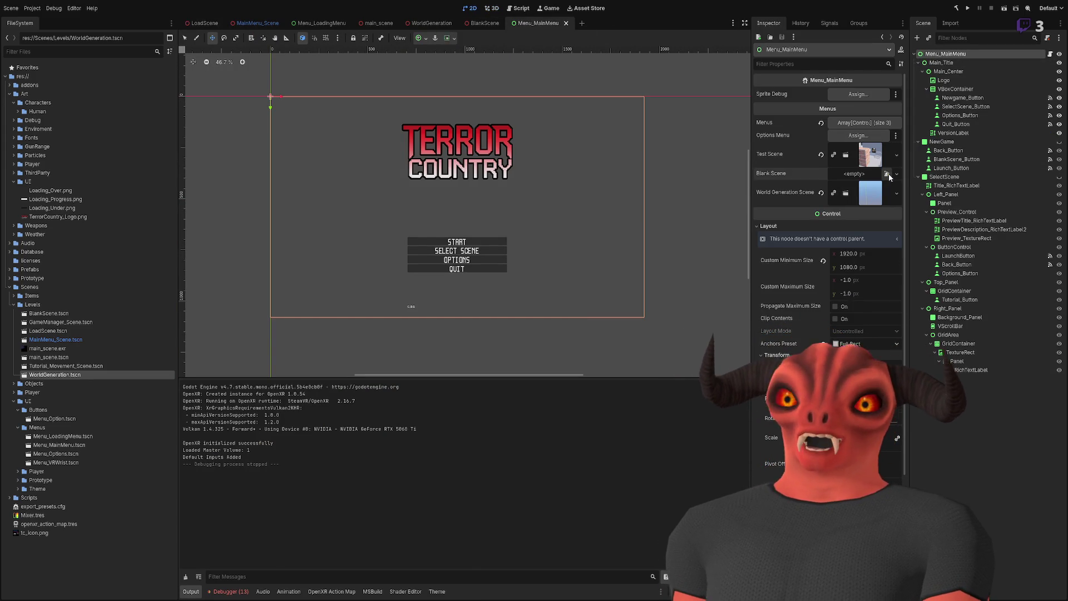
Step: Test-run the game to confirm BlankScene loads, then view LoadScene in 3D
left_click(968, 8)
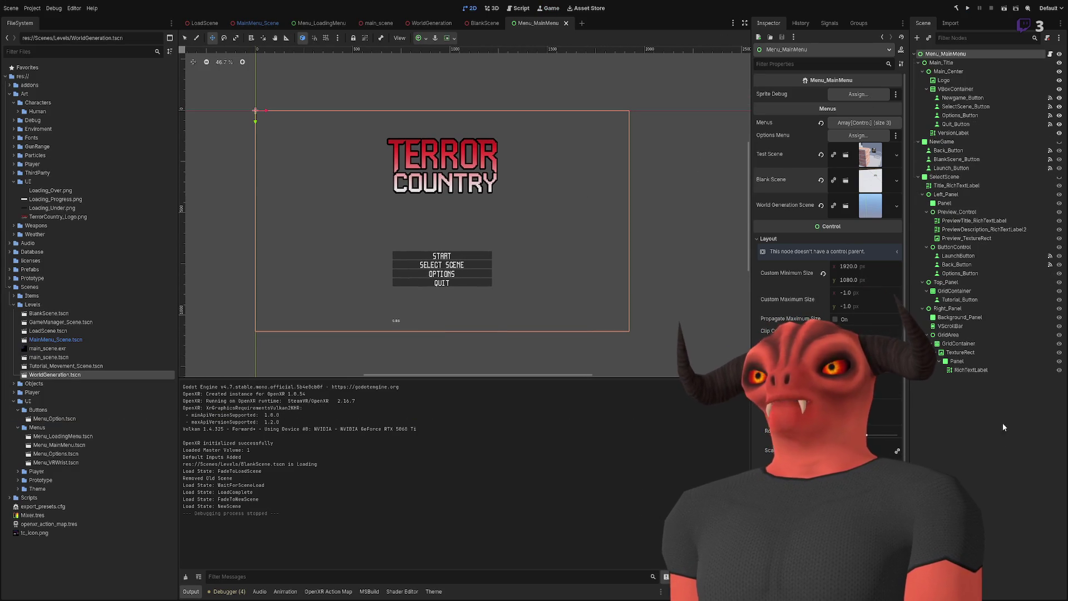
left_click(204, 23)
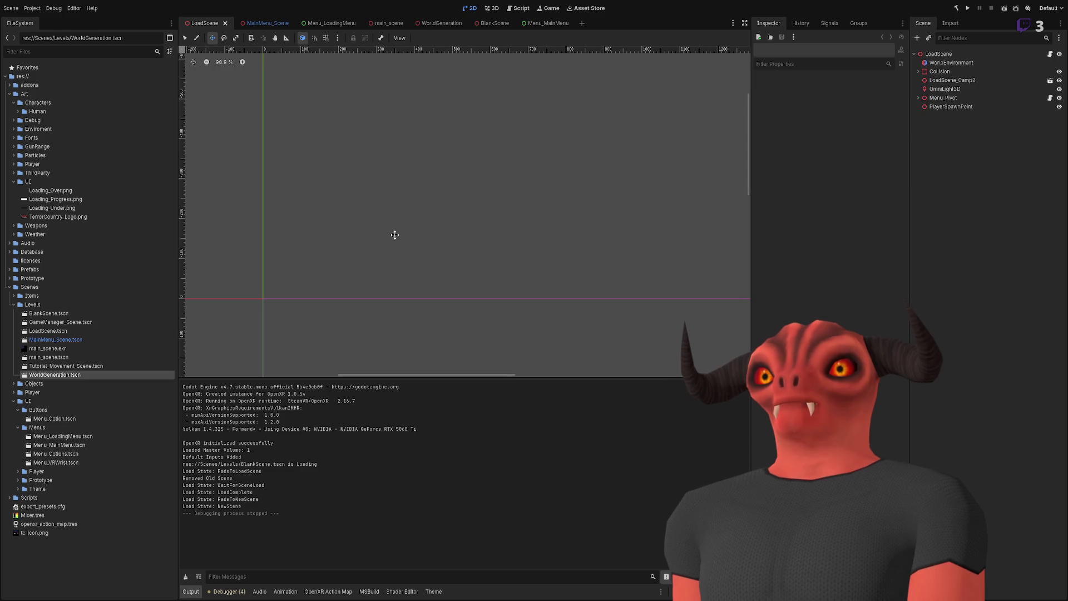
left_click(491, 8)
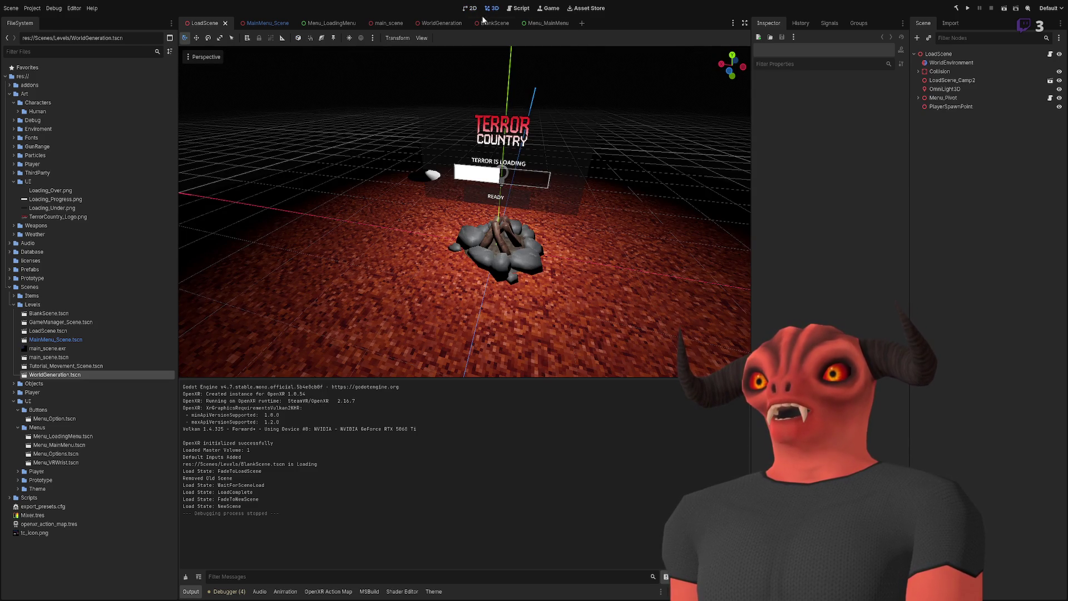
Step: Move BlankScene's WorldEnvironment node to the top of the tree, save, and start a test run
left_click(439, 25)
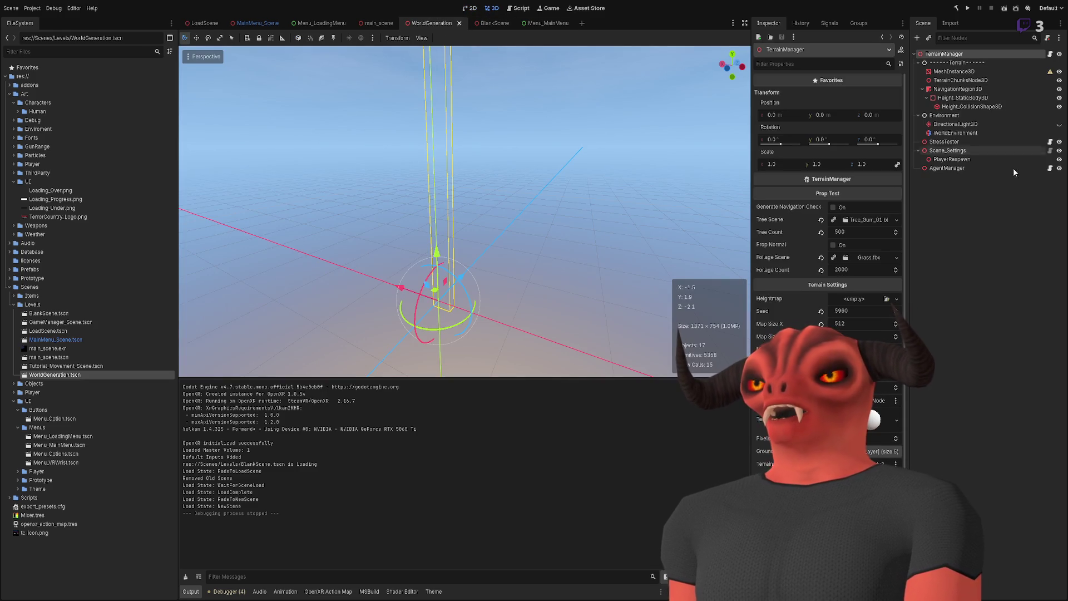
left_click(478, 25)
left_click_drag(946, 69, 956, 61)
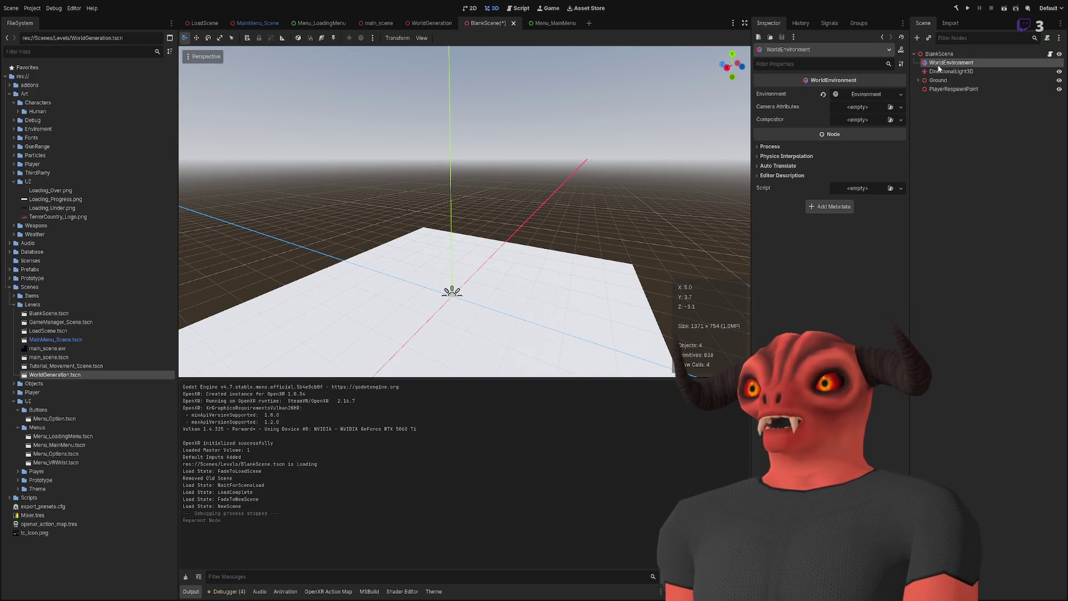
left_click(864, 95)
left_click(864, 95)
key("ctrl+s")
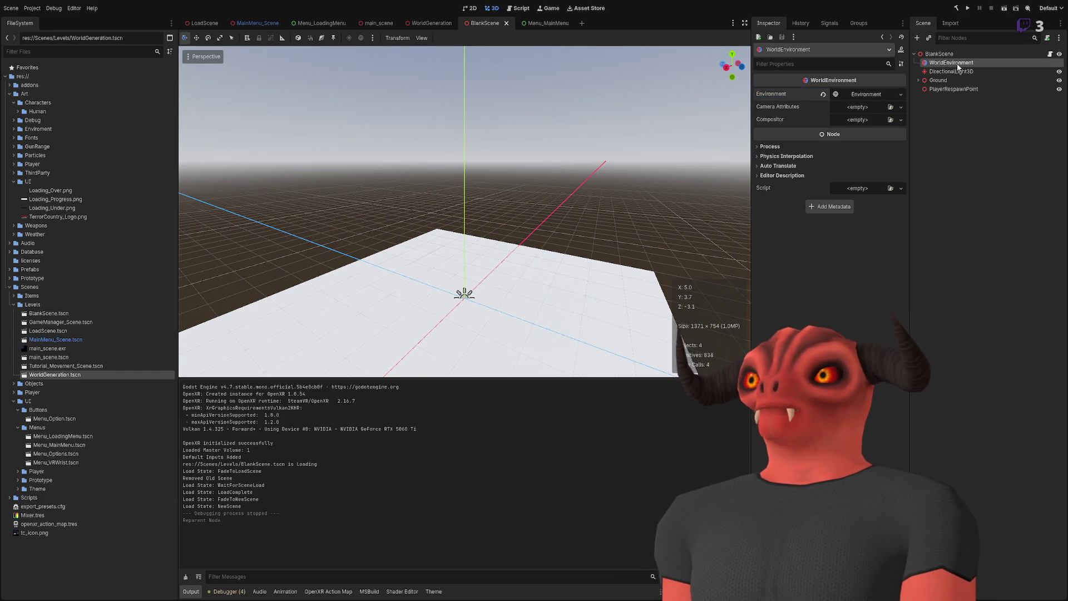
left_click(969, 9)
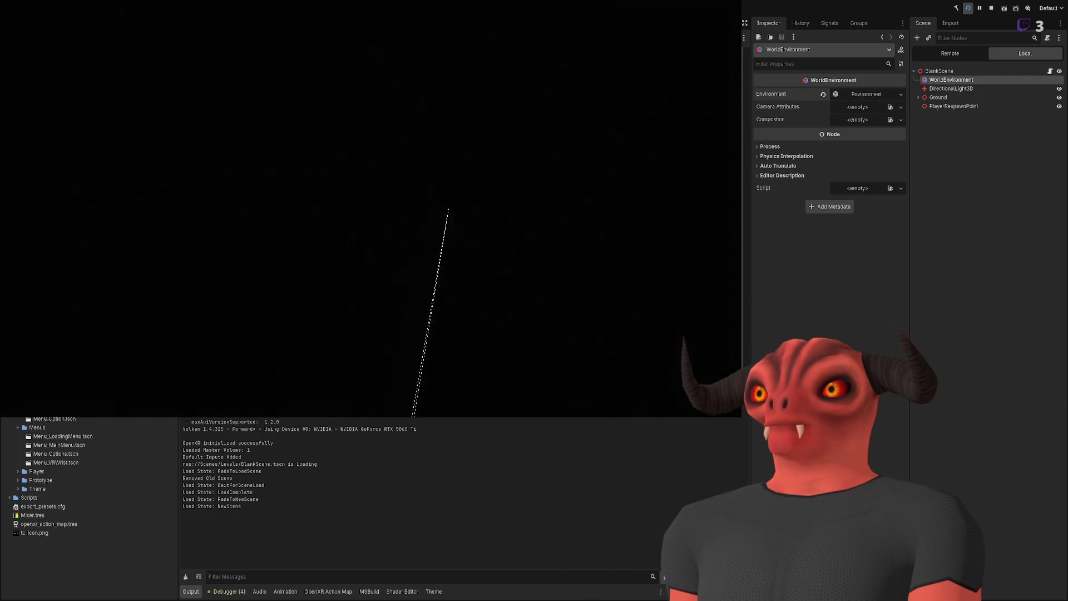
Step: Stop the test run with F8 and switch to the LoadScene scene
key("F8")
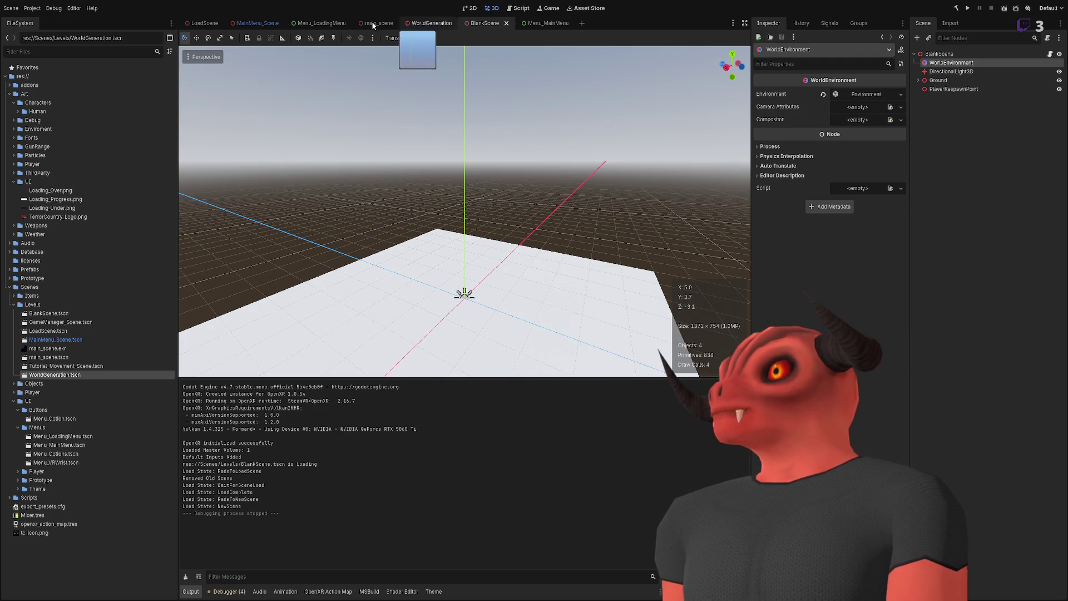
left_click(217, 23)
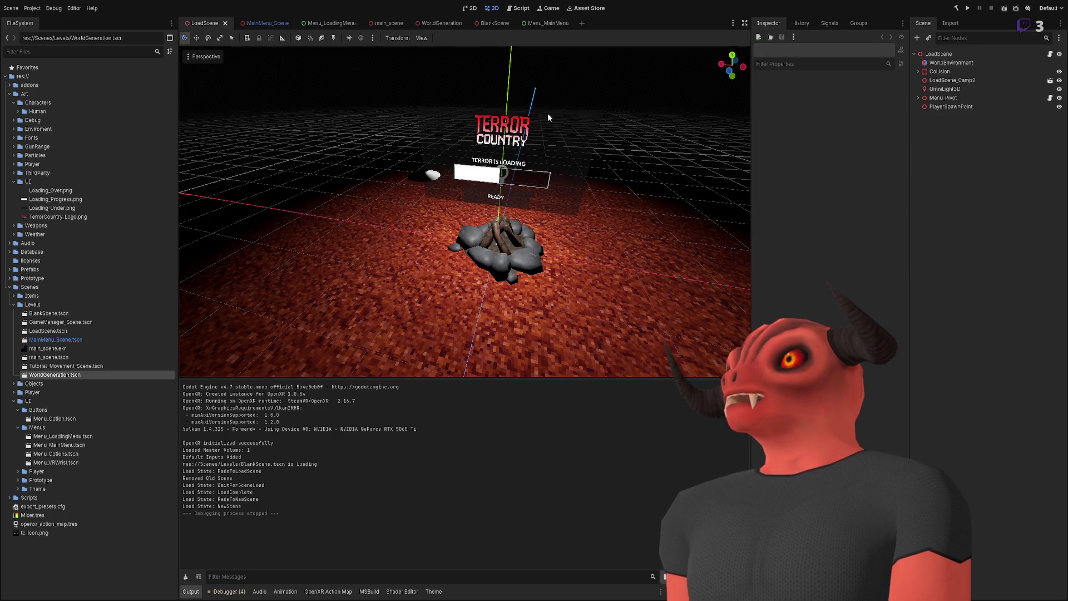
Step: Delete LoadScene's WorldEnvironment node and save the scene
left_click(953, 64)
key("Delete")
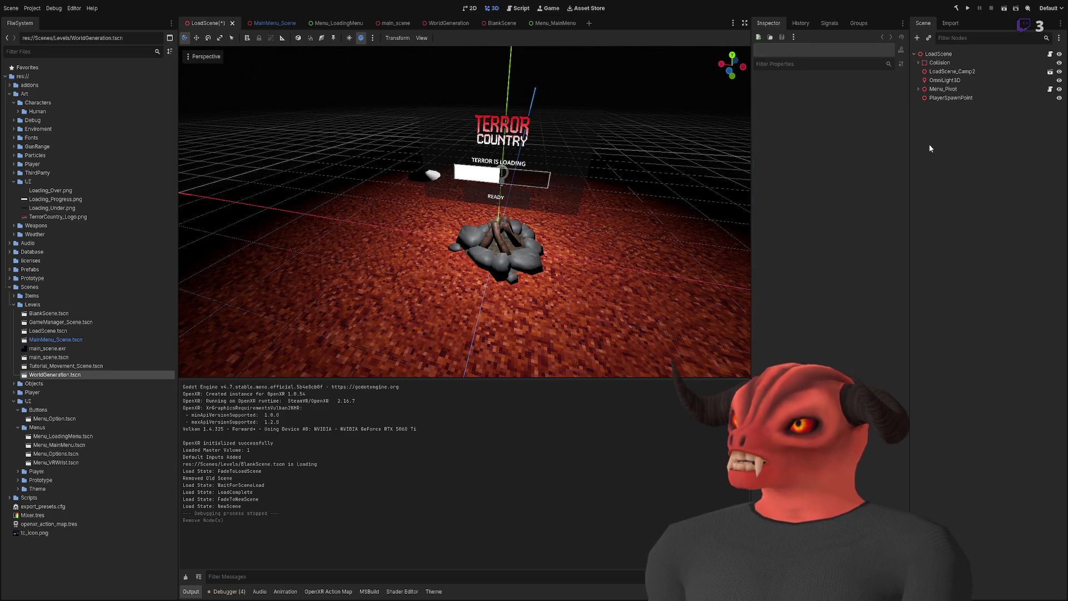
left_click_drag(591, 212, 540, 229)
key("ctrl+s")
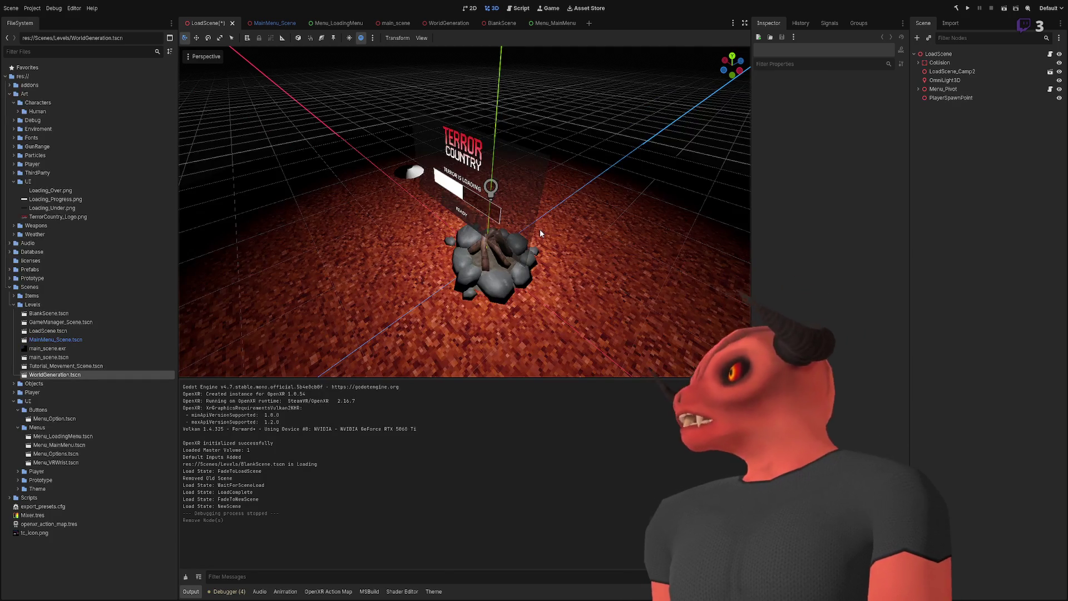
Step: Test-run the game from MainMenu_Scene, stop it, and view BlankScene in 3D
left_click(259, 23)
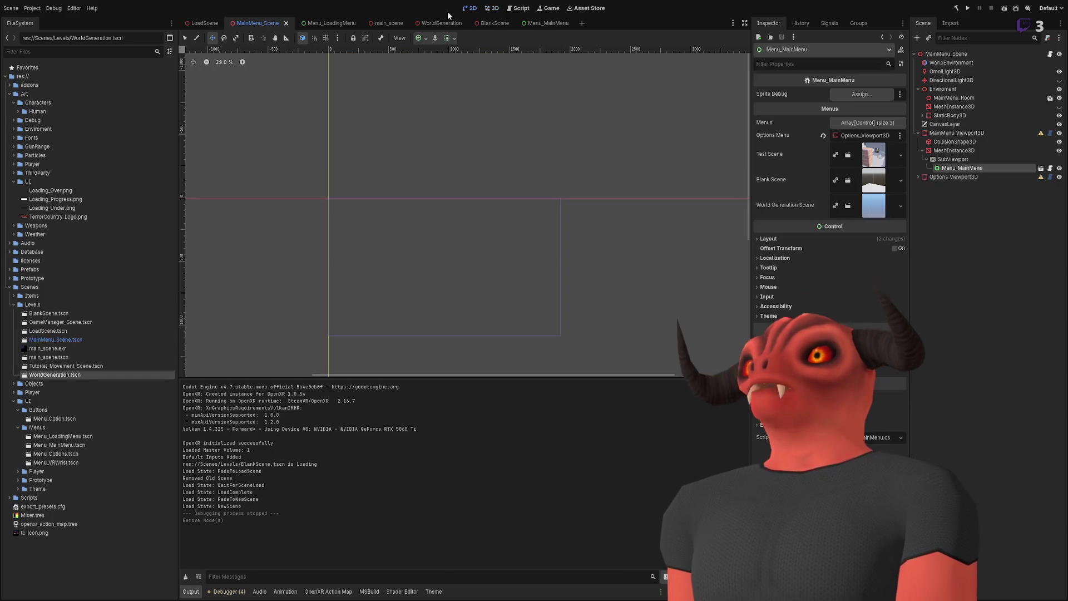
left_click(965, 8)
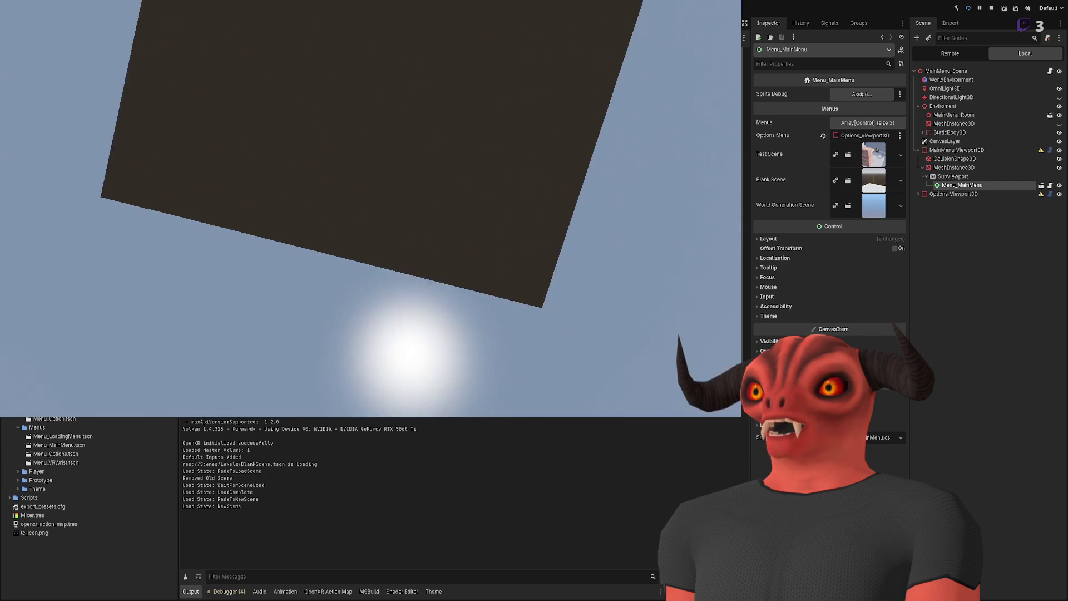
key("F8")
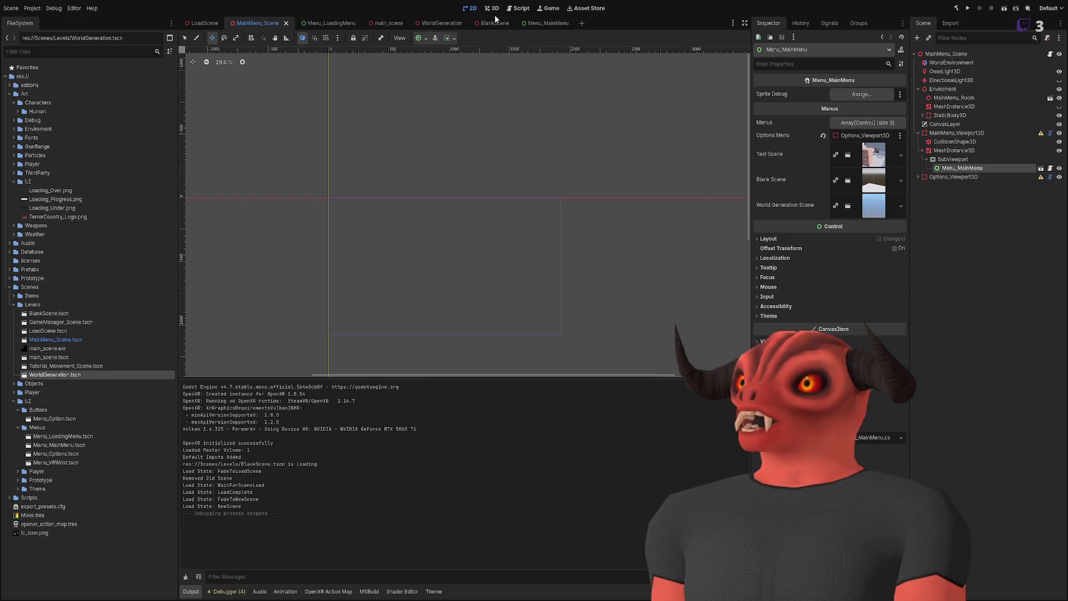
left_click(498, 23)
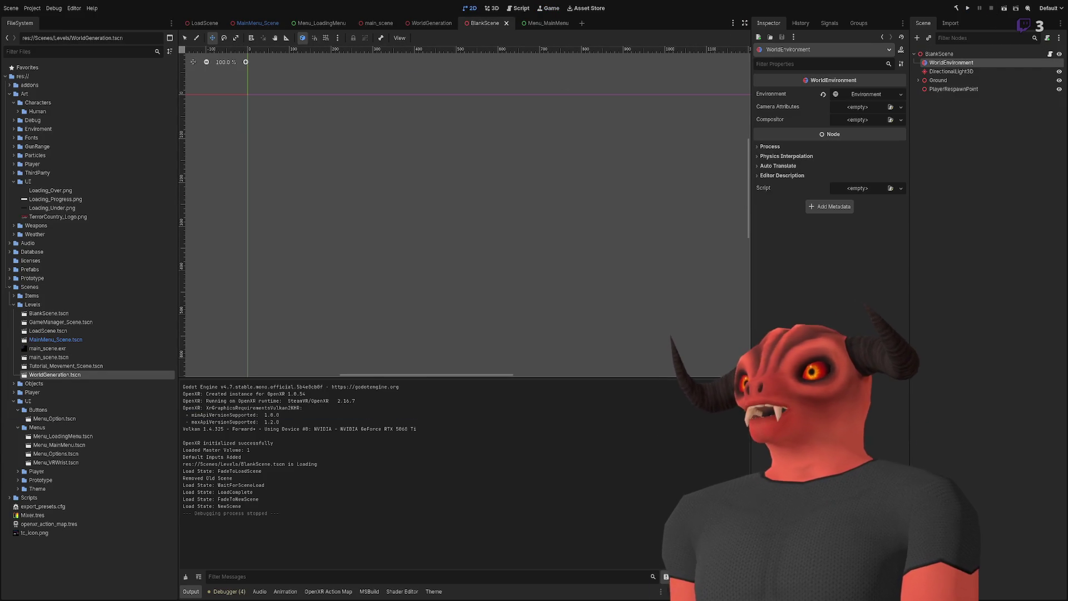
left_click(492, 8)
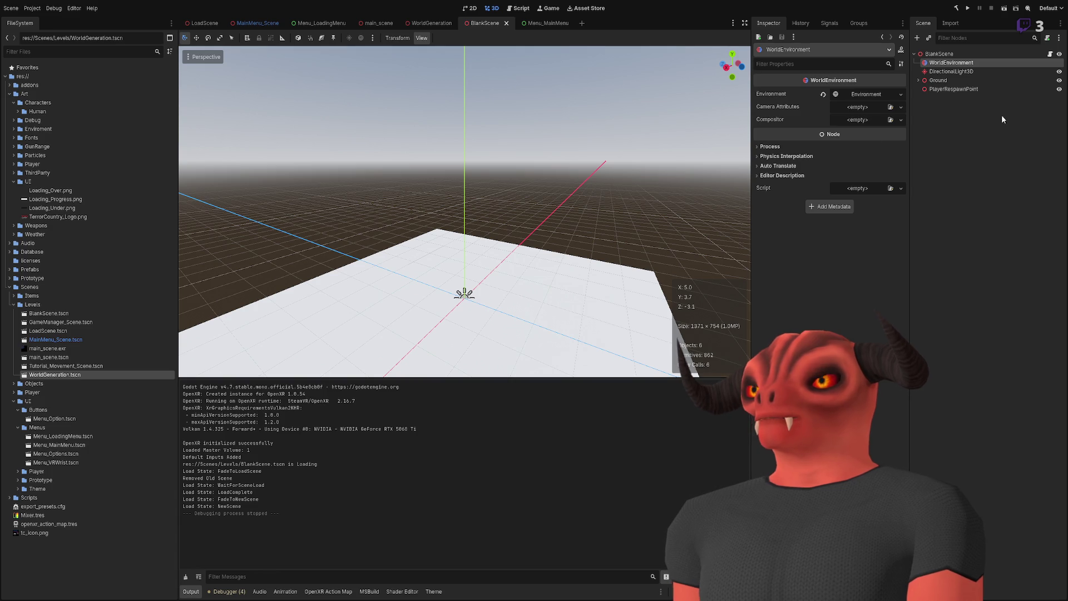
Step: Resize the Ground CollisionShape3D box to 10 × 1 × 10 by setting x and z to 10
left_click(938, 80)
left_click(946, 97)
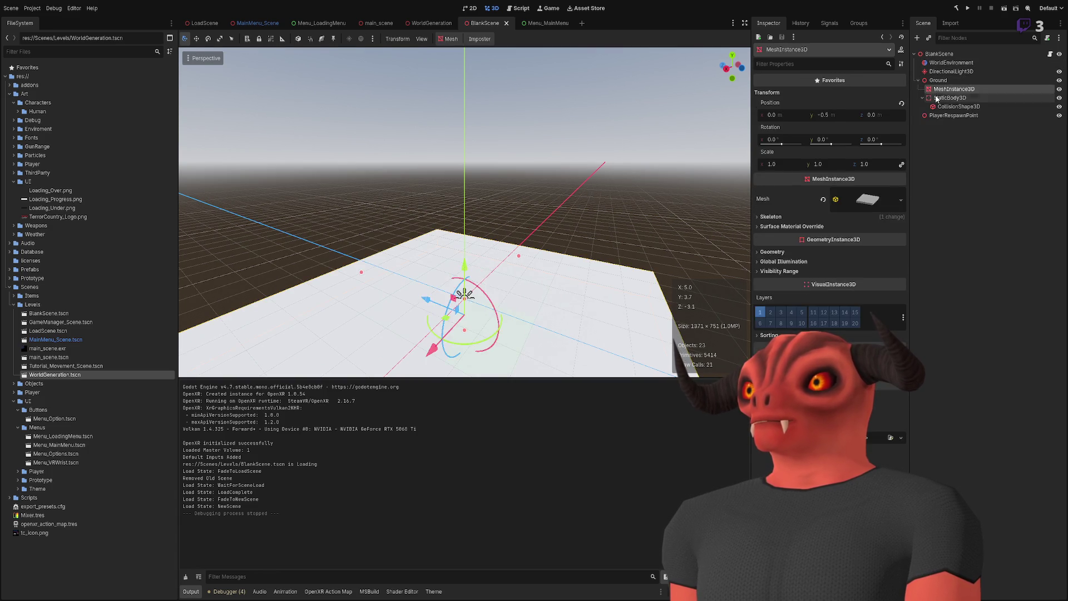
left_click(958, 106)
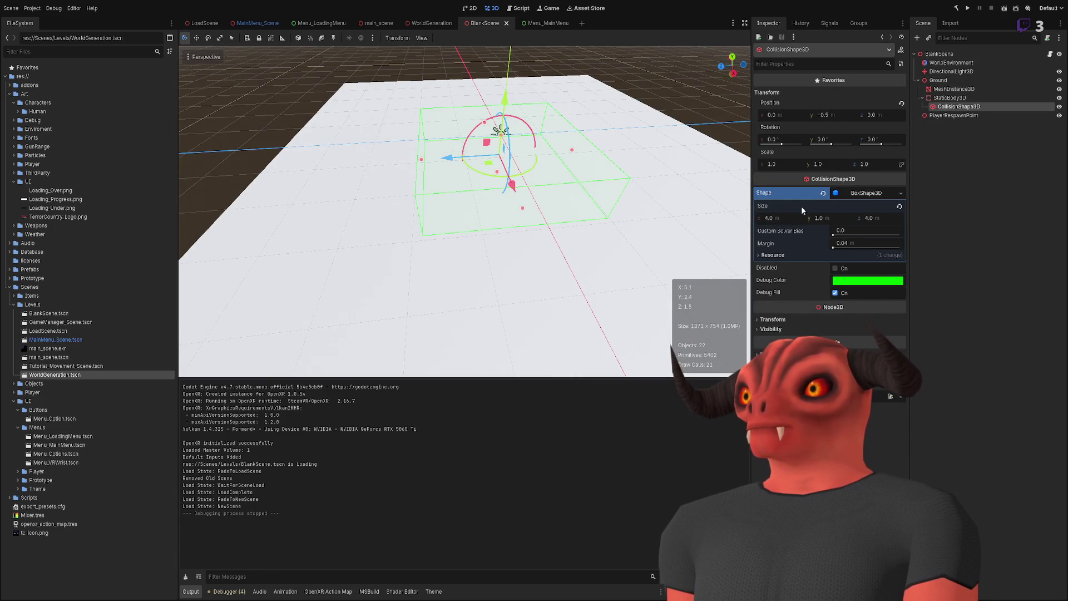
left_click(776, 217)
type("10")
left_click(874, 217)
type("10")
key("Return")
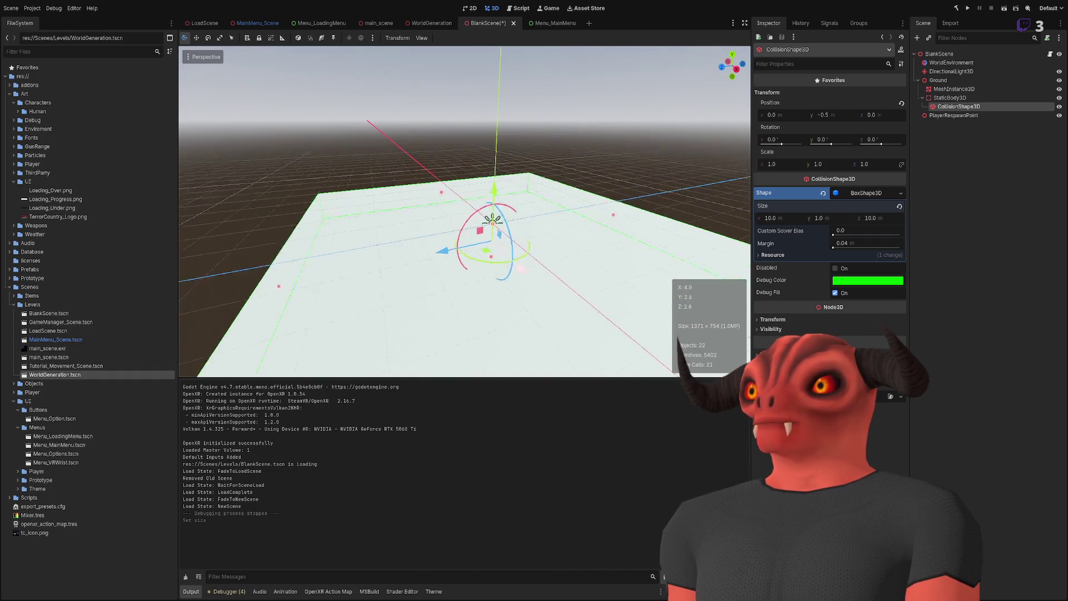
left_click(974, 98)
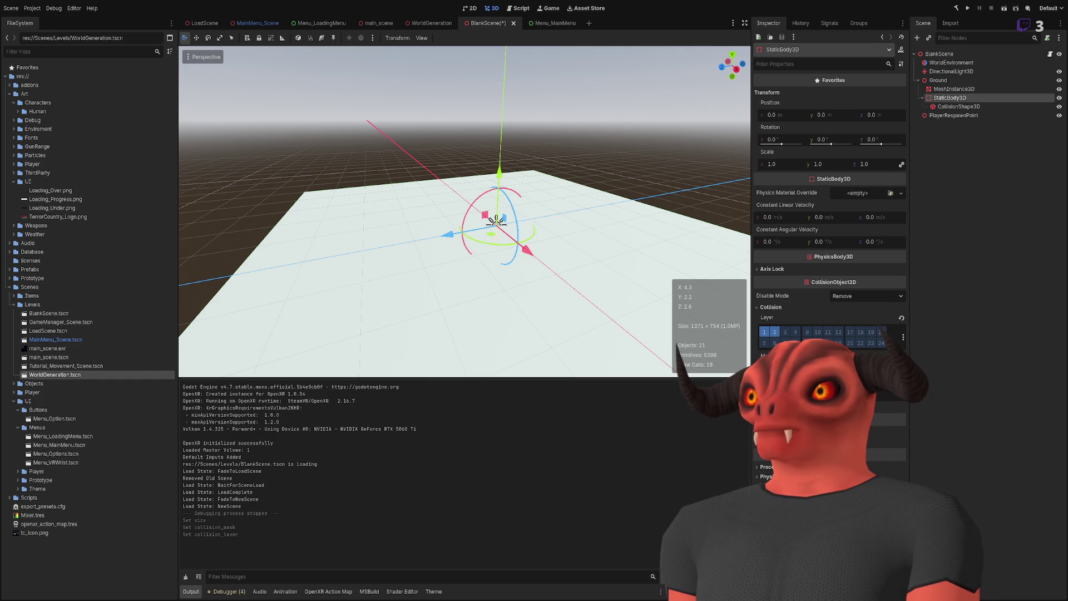
Step: Launch another test run of the project to check the enlarged floor collision
left_click(968, 8)
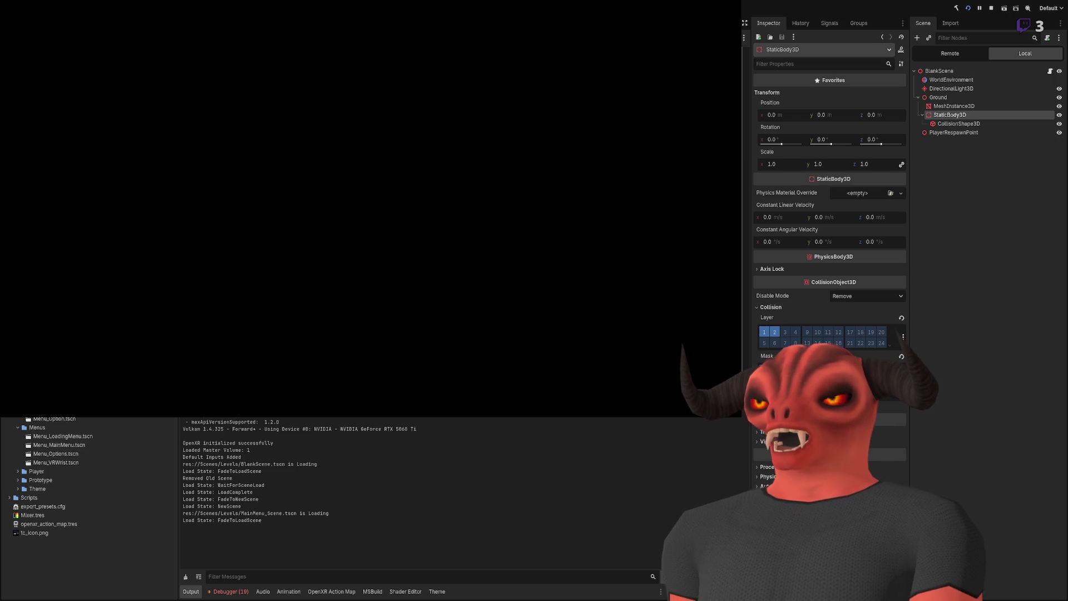
Step: Trace the disposed Scene_Settings error's stack to the SceneManager.cs:46 frame
left_click(228, 591)
scroll(273, 509, "down", 3)
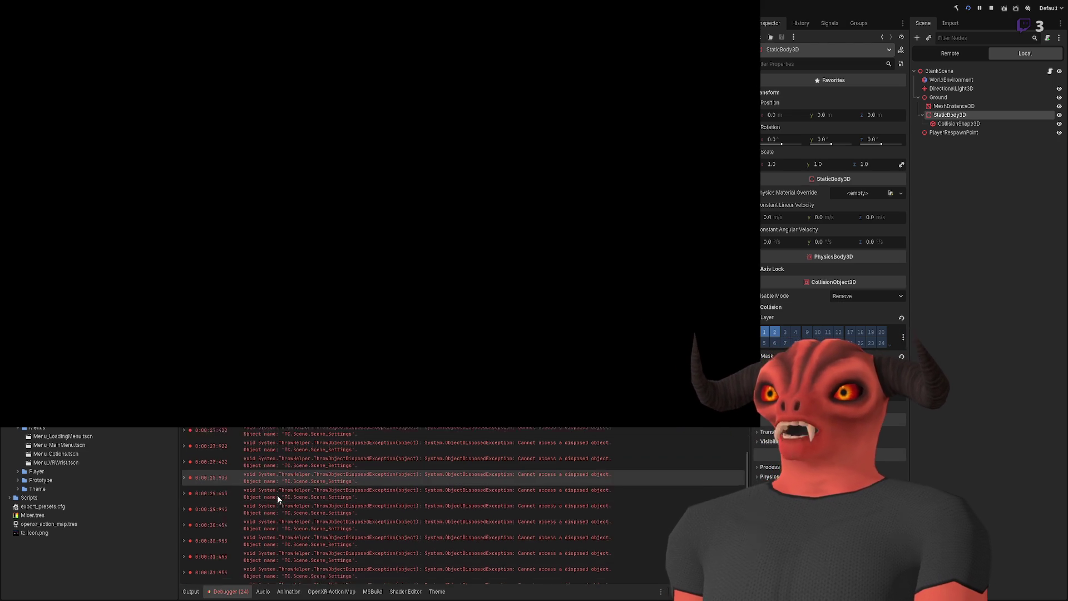
left_click(191, 493)
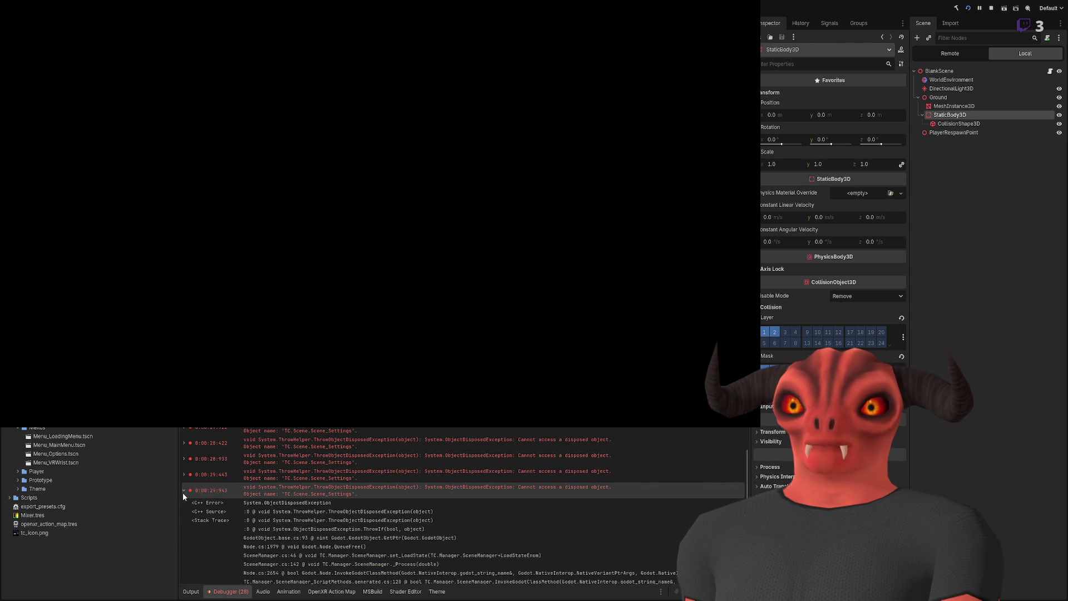
scroll(356, 497, "down", 2)
left_click(356, 498)
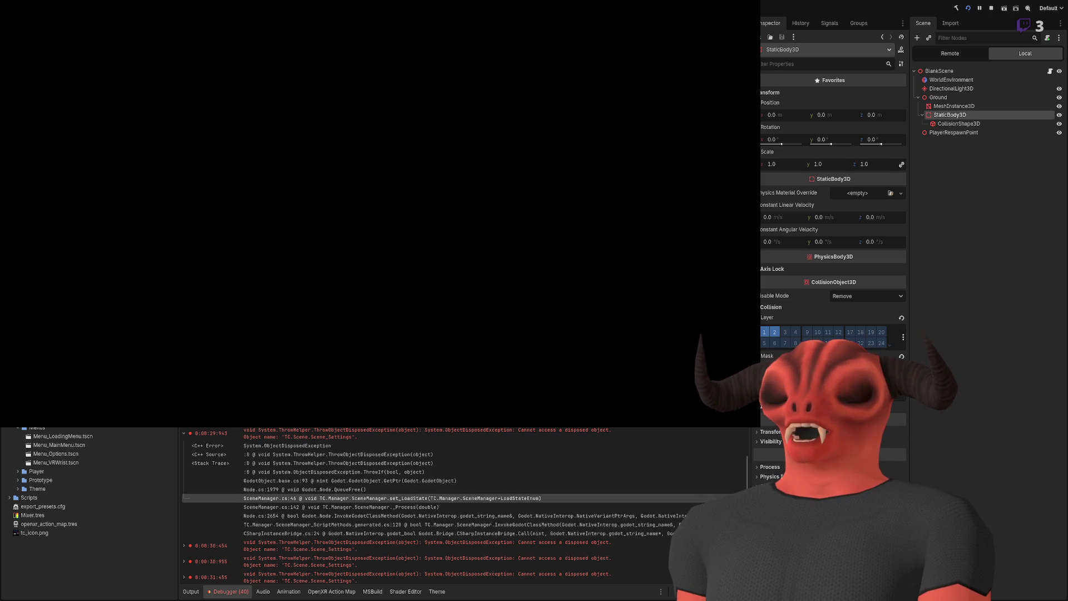
key("alt+Tab")
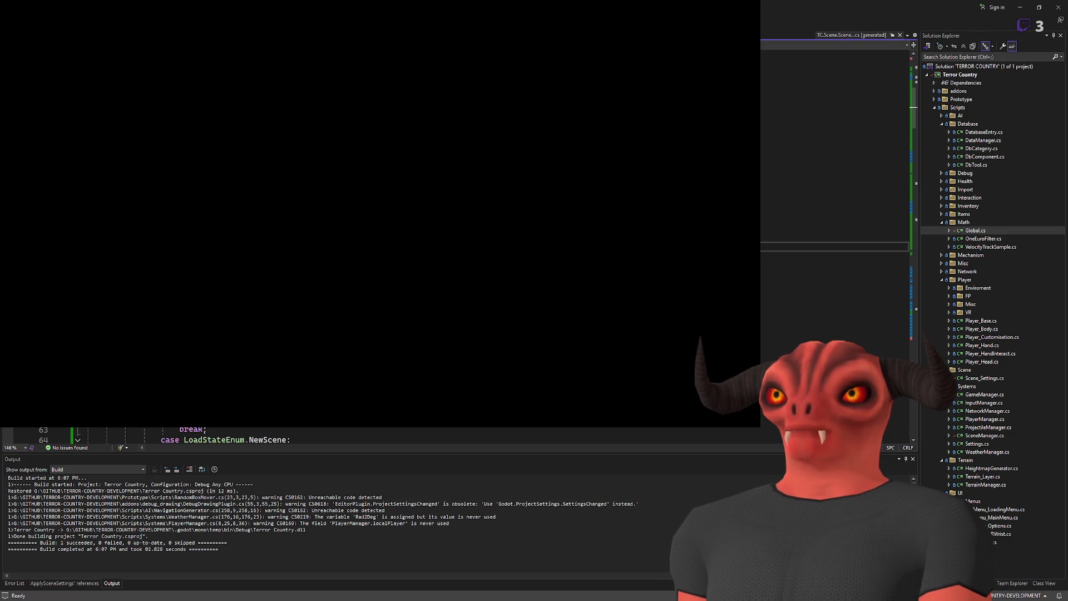
key("alt+Tab")
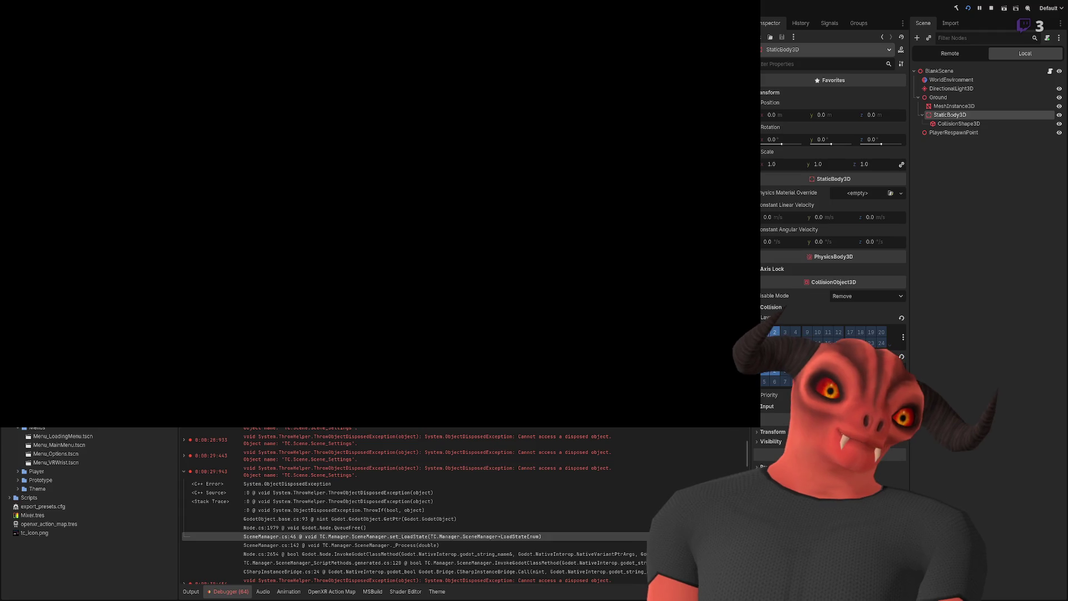
double_click(311, 469)
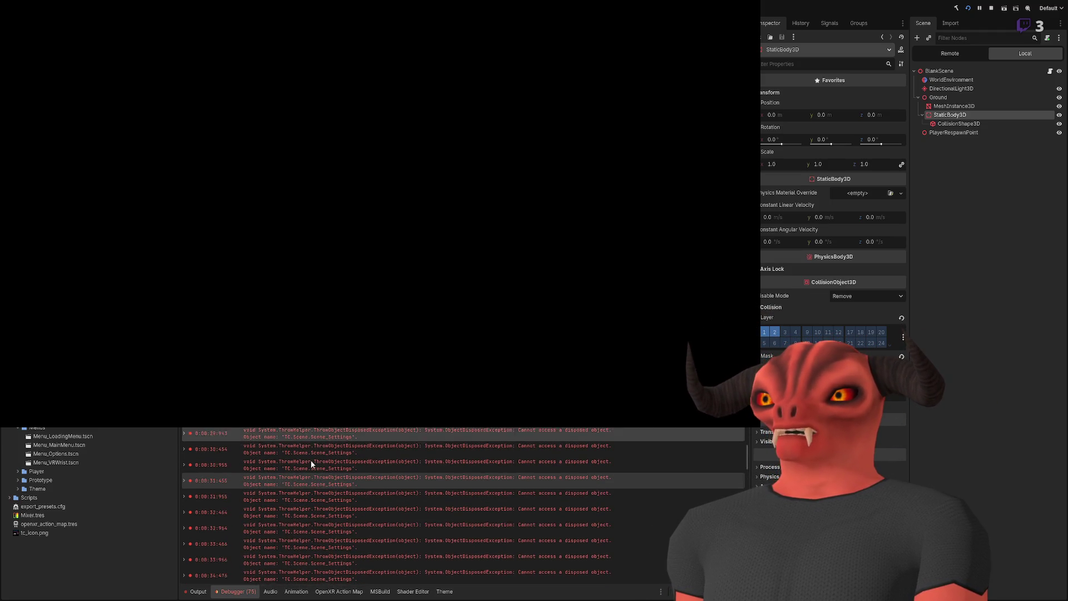
scroll(311, 459, "up", 5)
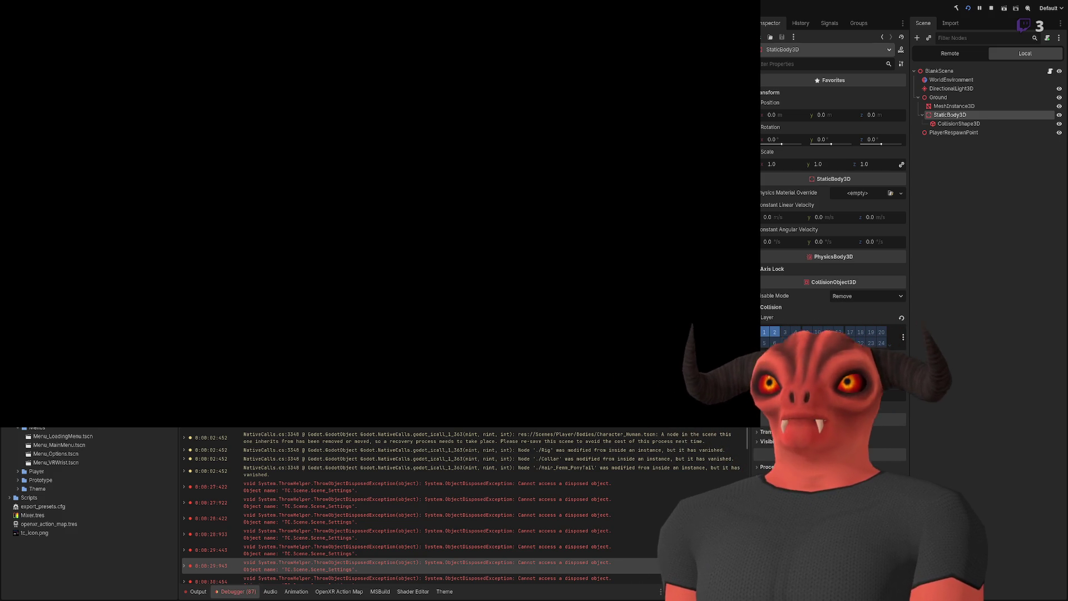
Step: Save the SceneManager.cs fix in Visual Studio and stop the running game
key("alt+Tab")
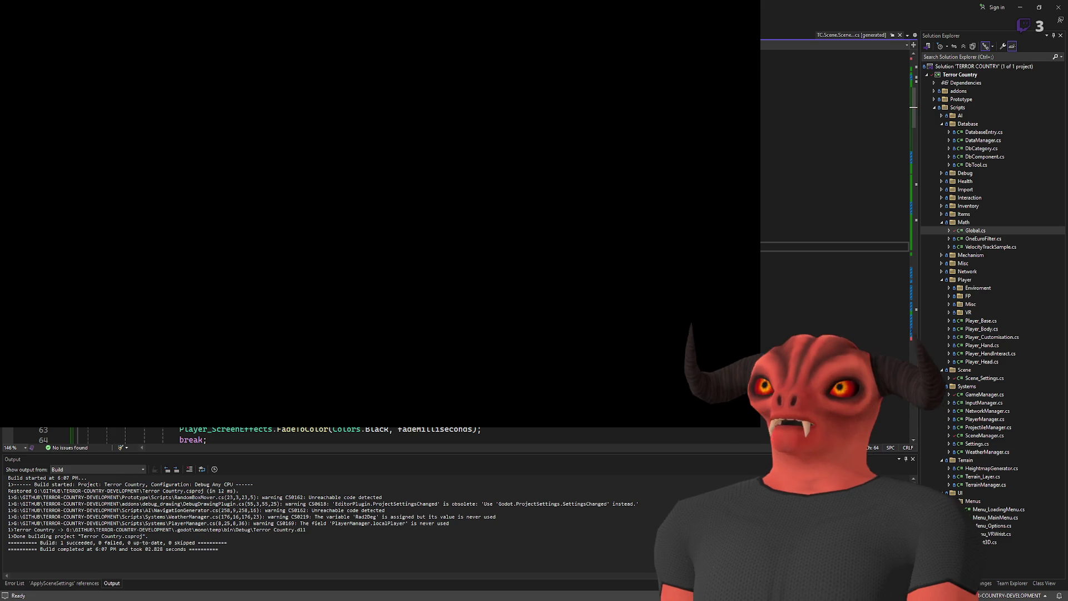
key("ctrl+s")
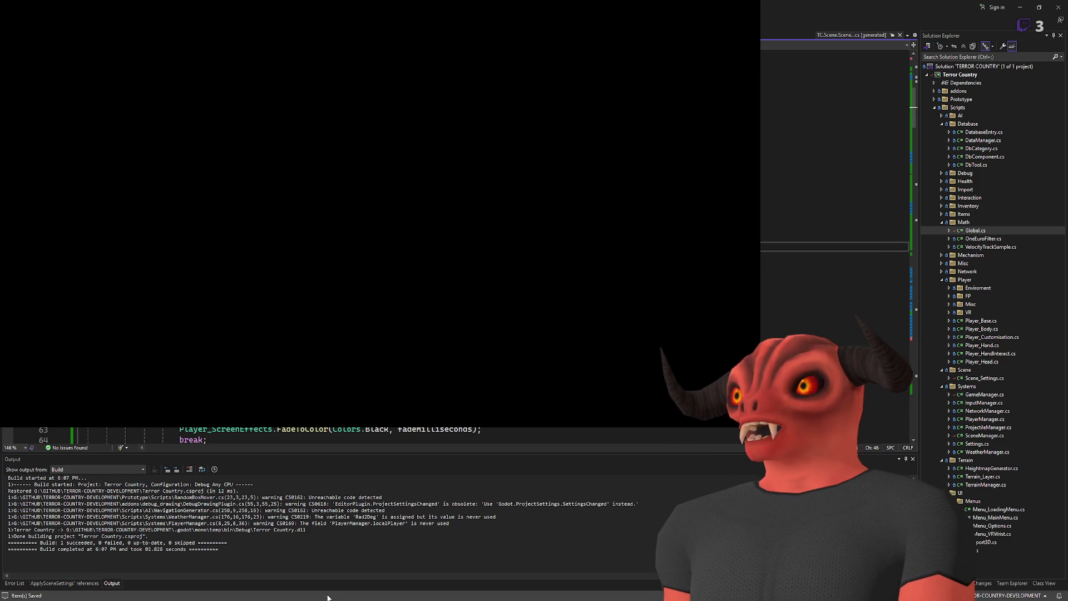
key("alt+Tab")
left_click(992, 9)
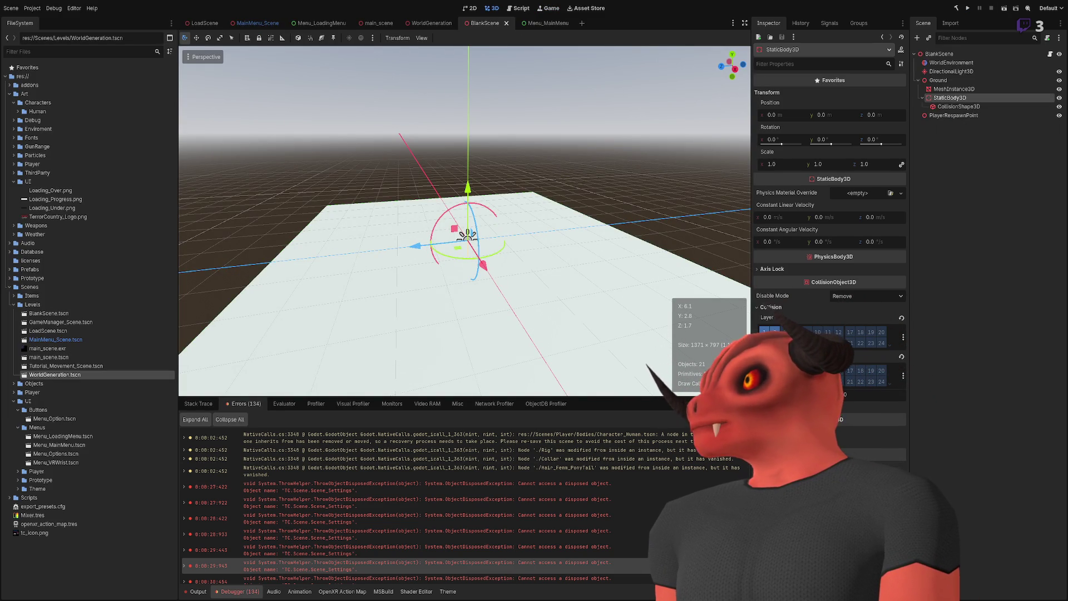
key("alt+Tab")
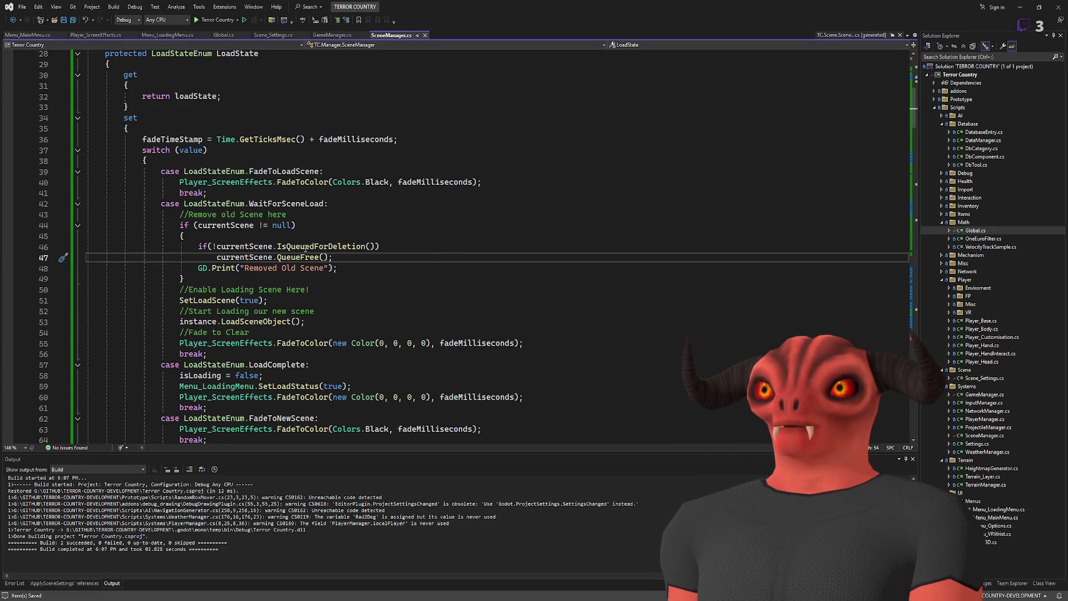
scroll(396, 249, "down", 7)
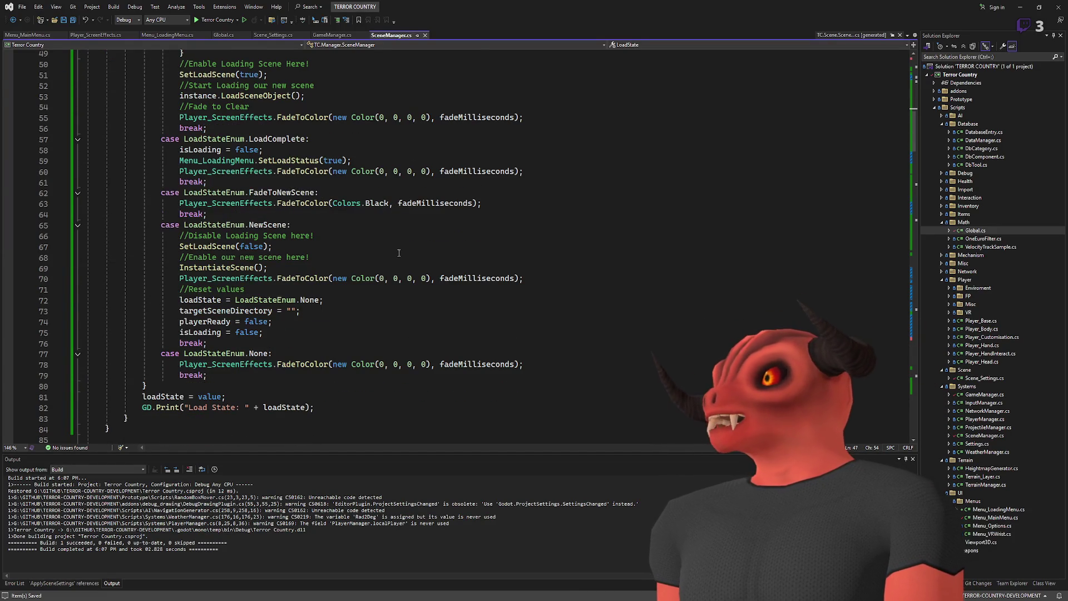
scroll(390, 263, "up", 16)
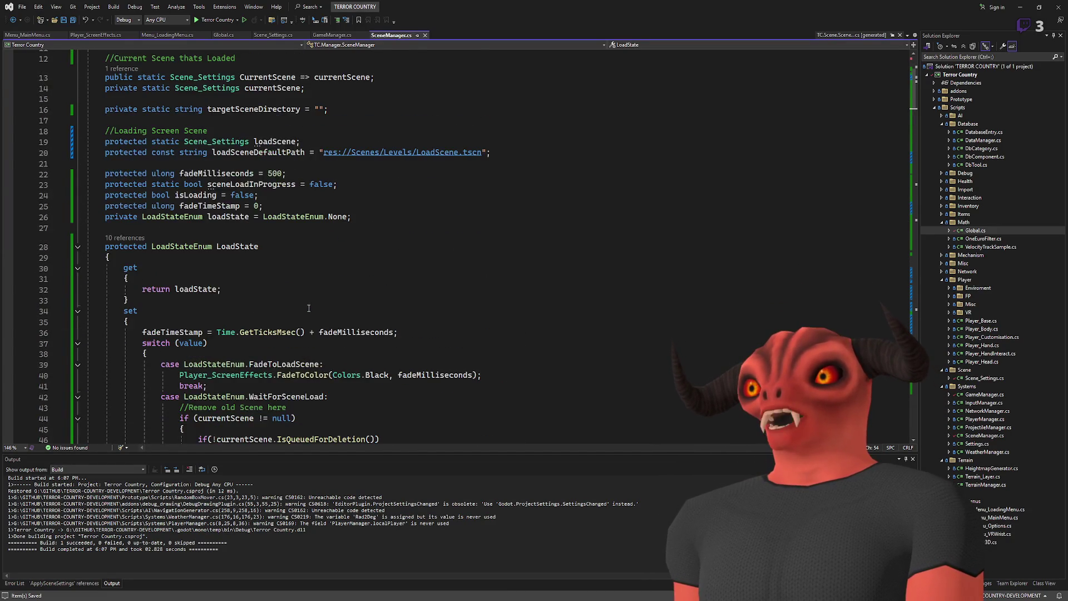
scroll(309, 308, "down", 16)
scroll(319, 303, "up", 14)
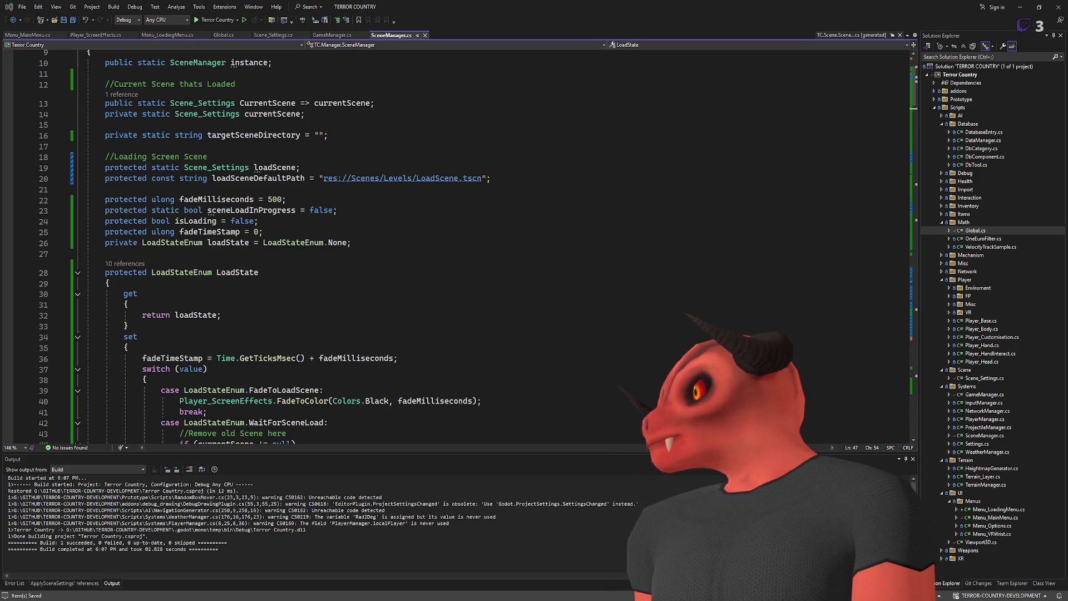
left_click(642, 323)
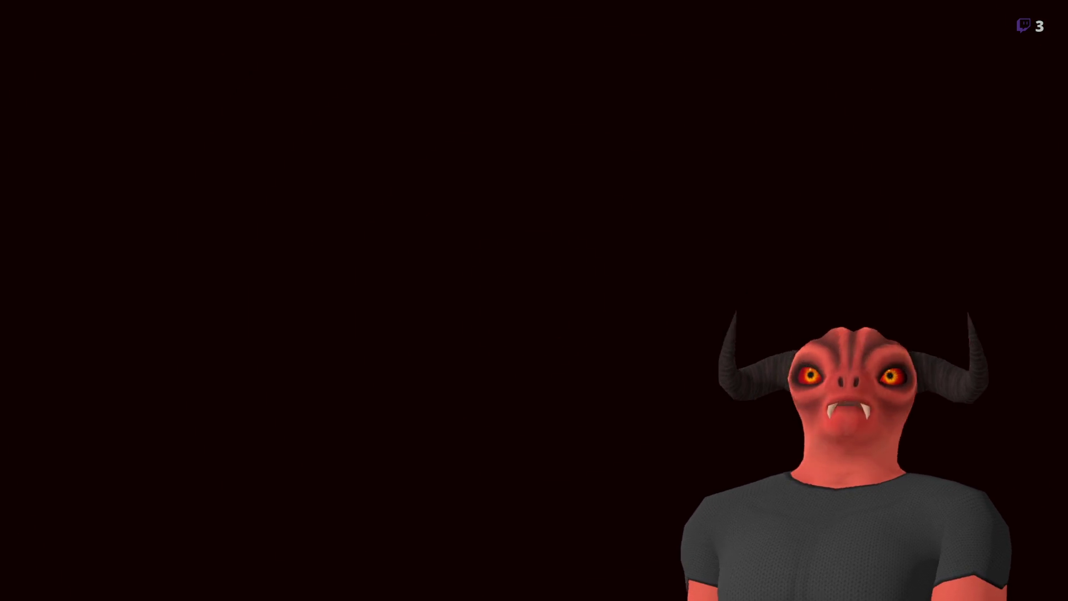
scroll(349, 235, "down", 8)
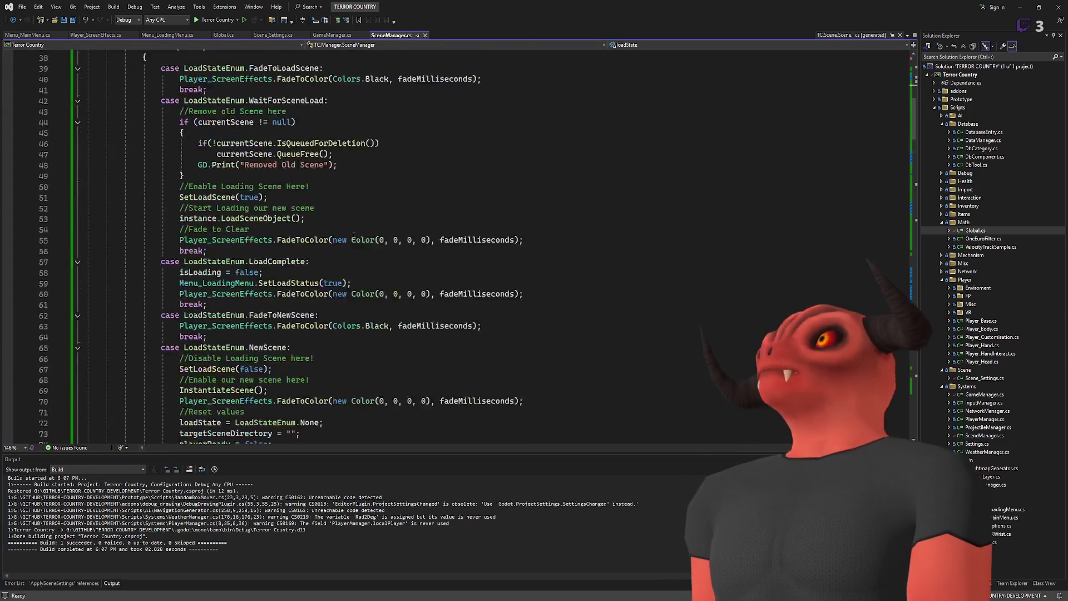
scroll(336, 235, "down", 8)
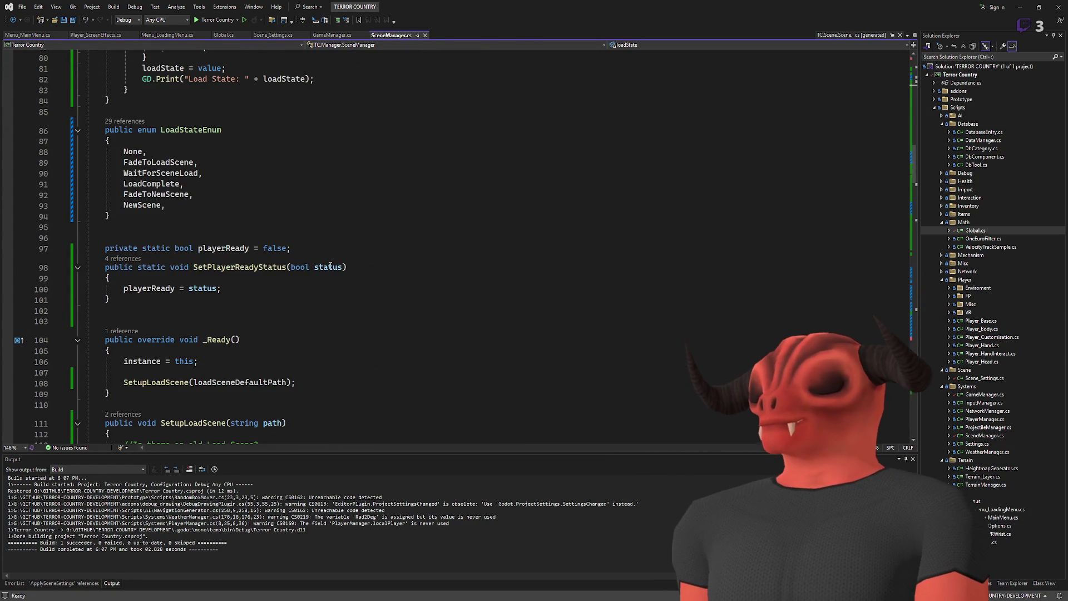
scroll(331, 266, "down", 12)
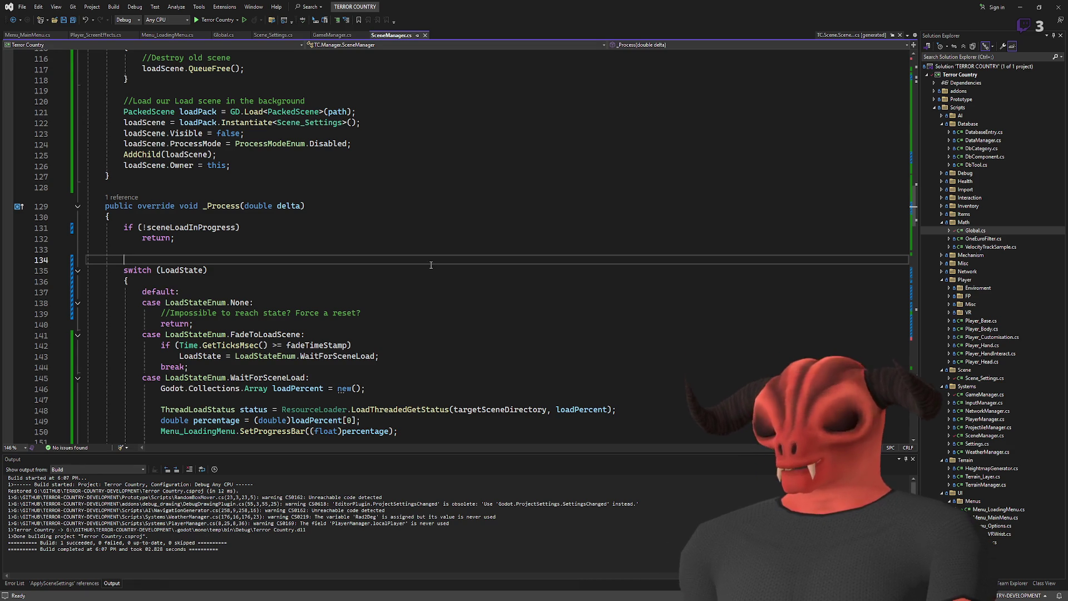
scroll(430, 265, "down", 10)
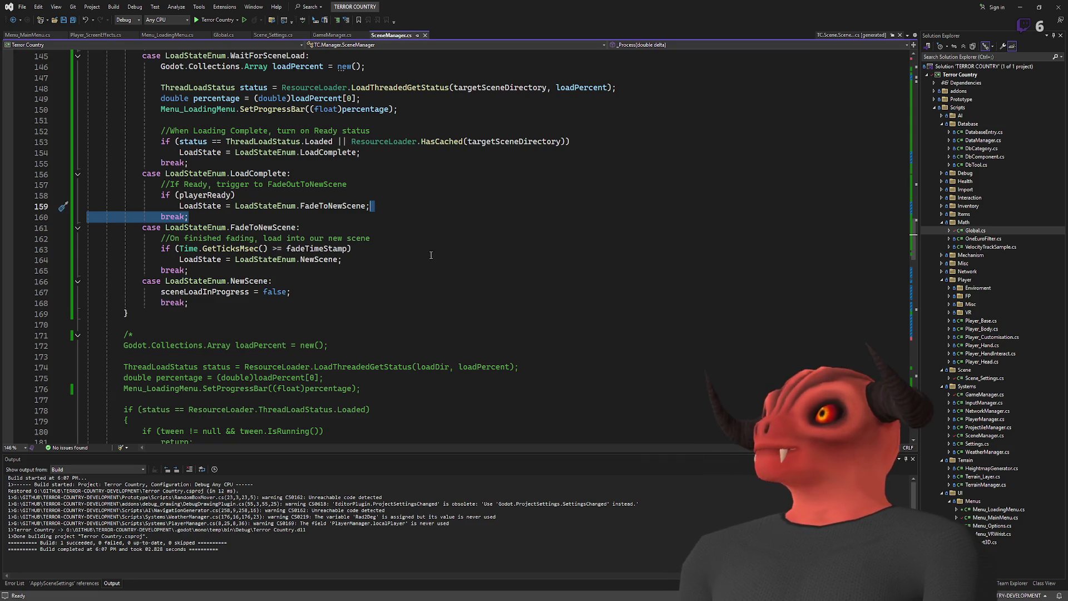
left_click(430, 255)
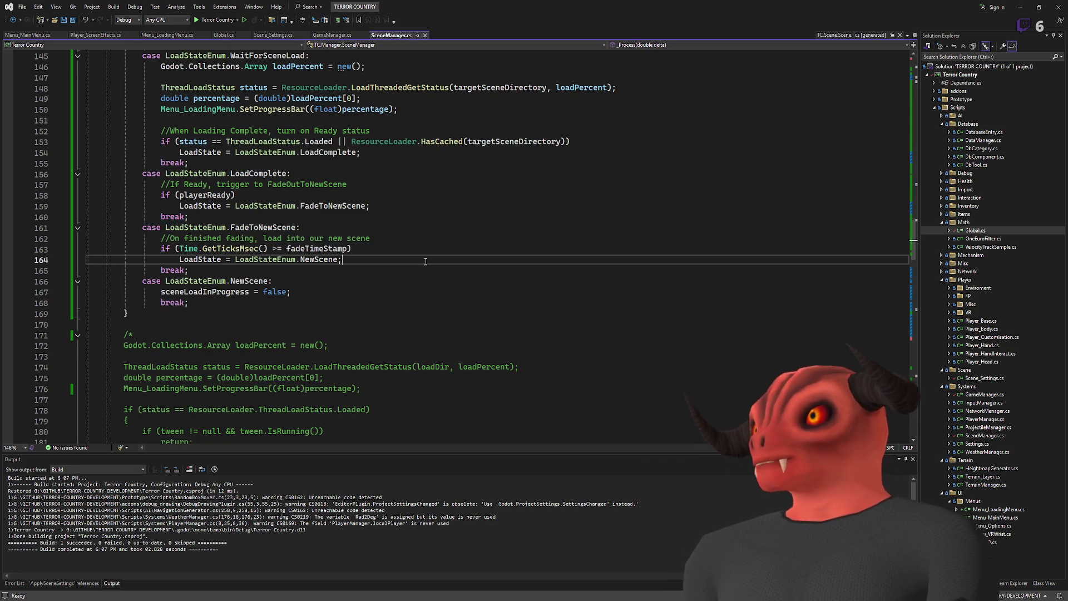
Step: Save the changes to SceneManager.cs
scroll(429, 259, "down", 8)
scroll(406, 279, "up", 15)
scroll(403, 282, "up", 4)
left_click(154, 314)
key("ctrl+s")
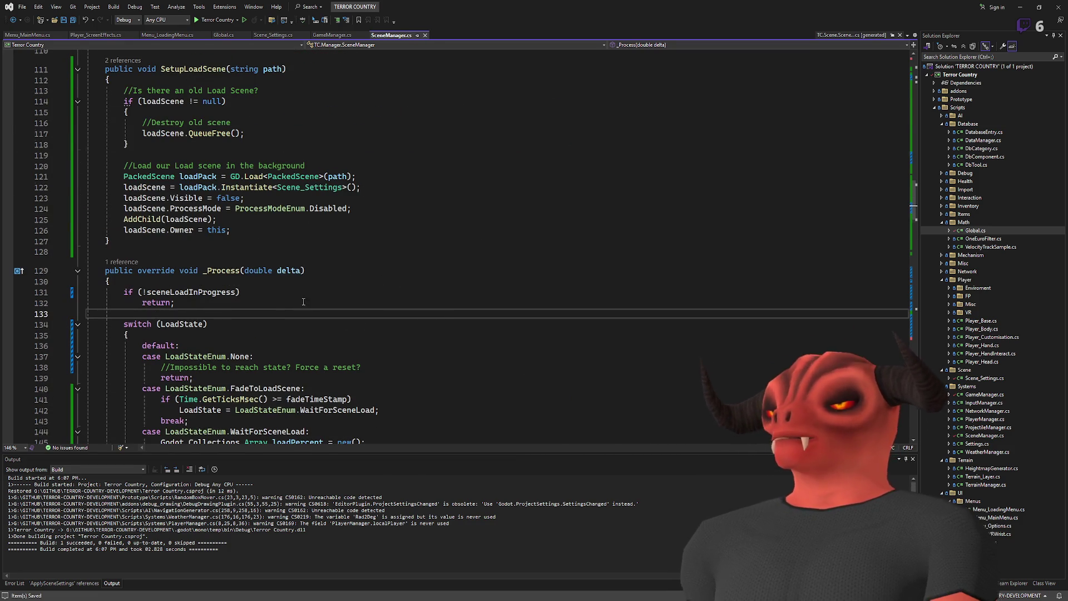
Step: Look over SceneManager.cs, then switch to the Scene_Settings.cs script
scroll(310, 294, "down", 20)
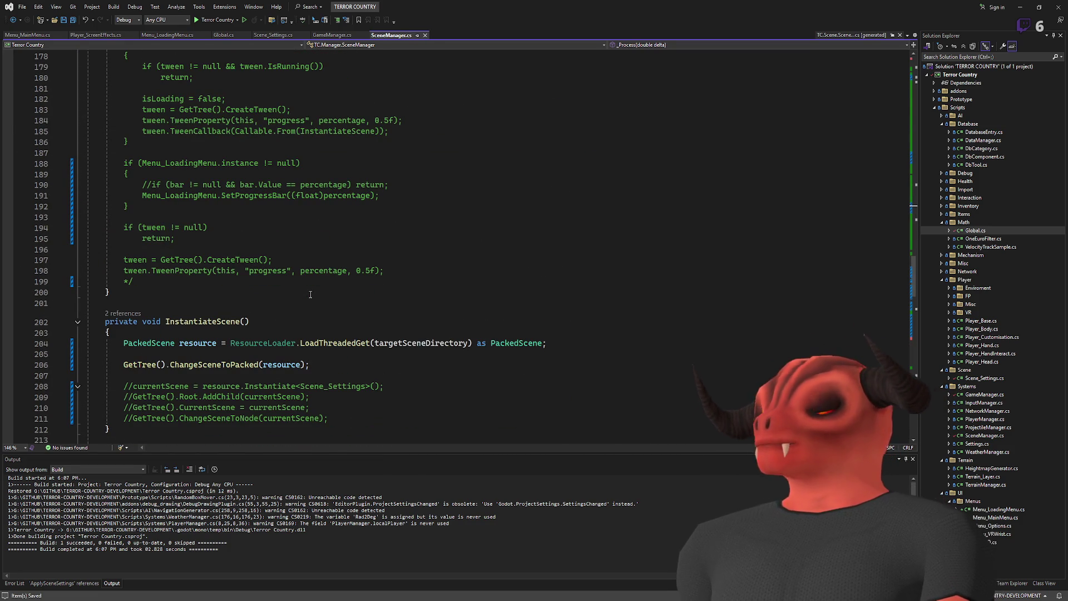
scroll(317, 294, "up", 20)
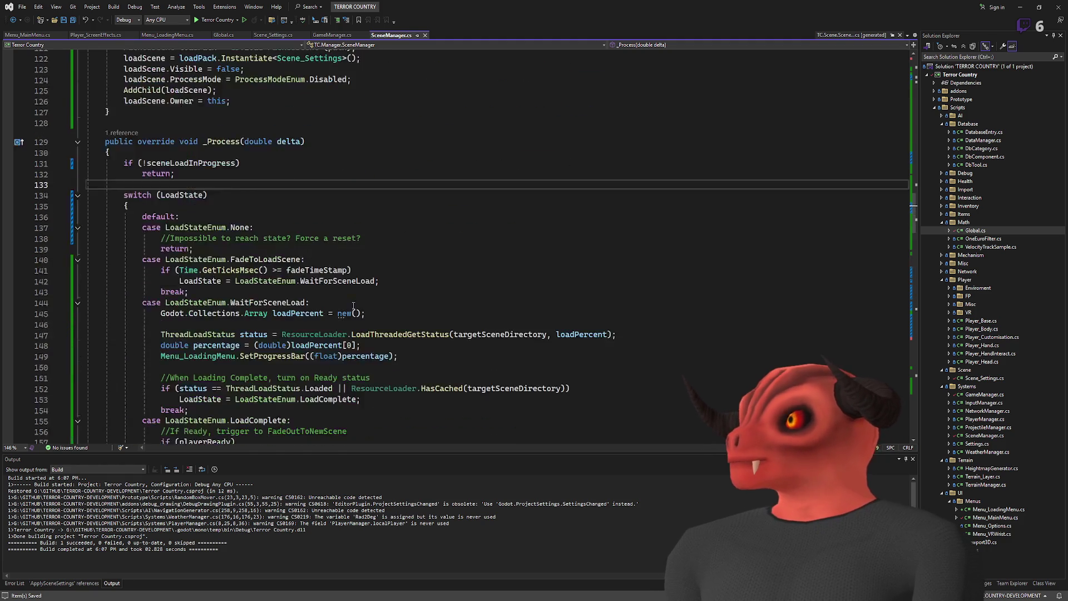
scroll(356, 313, "up", 10)
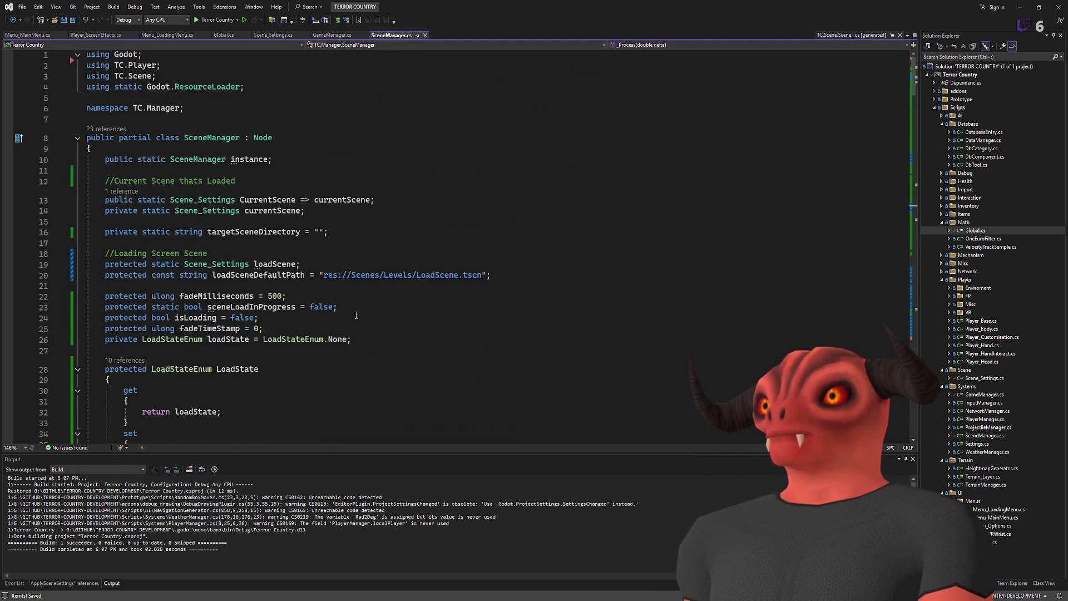
scroll(356, 316, "down", 14)
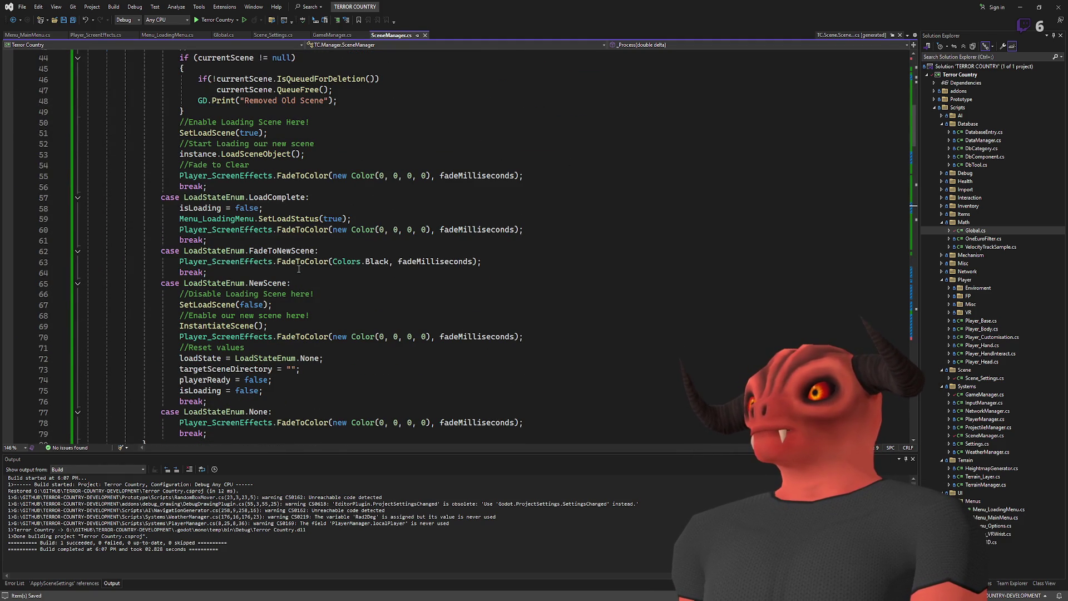
scroll(299, 270, "down", 4)
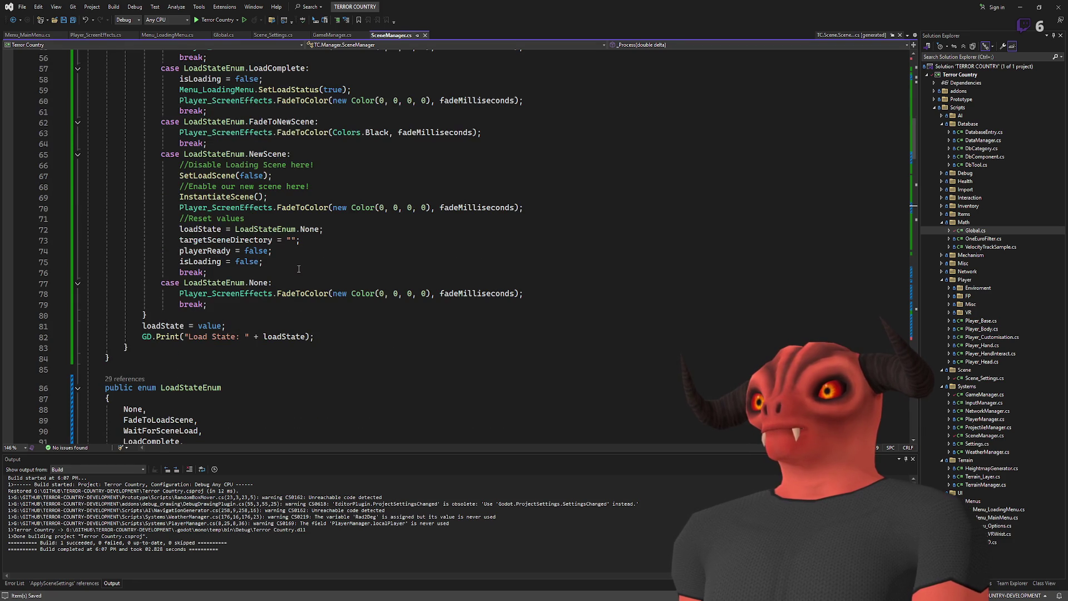
scroll(299, 269, "up", 16)
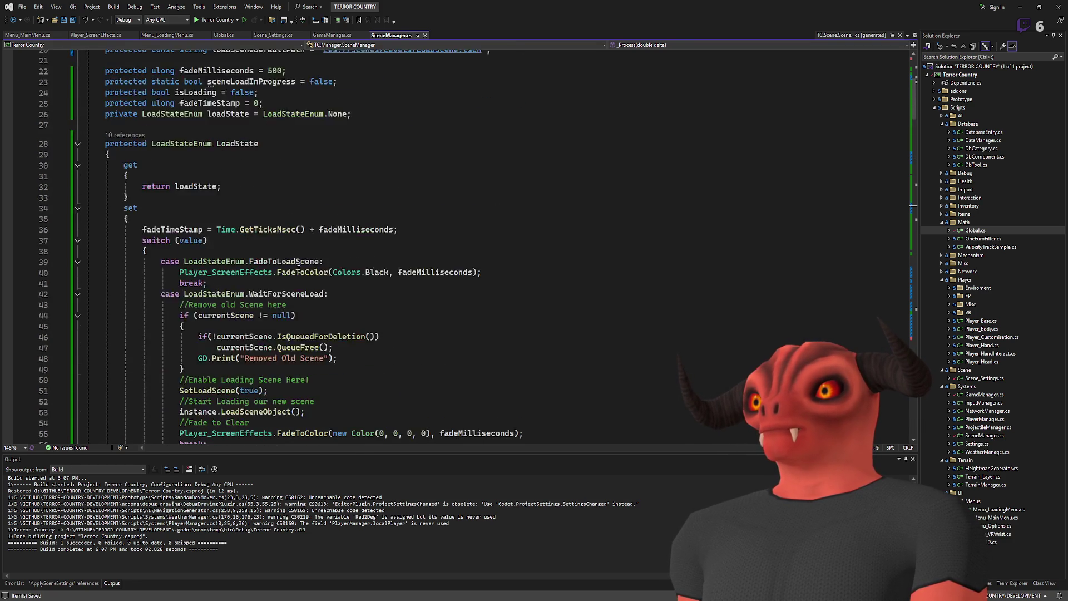
scroll(299, 270, "down", 20)
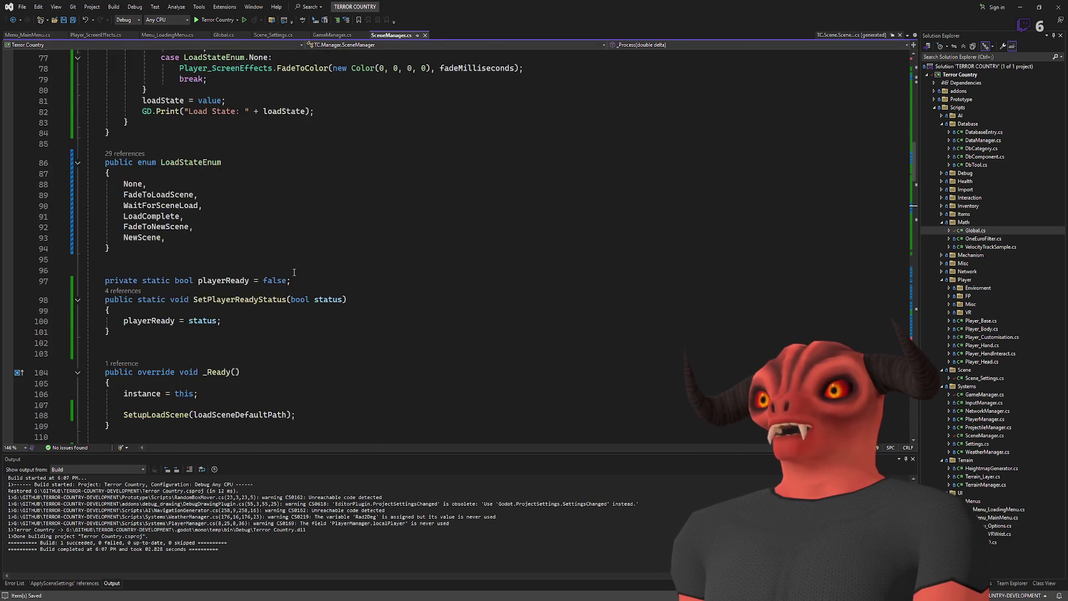
scroll(293, 270, "down", 5)
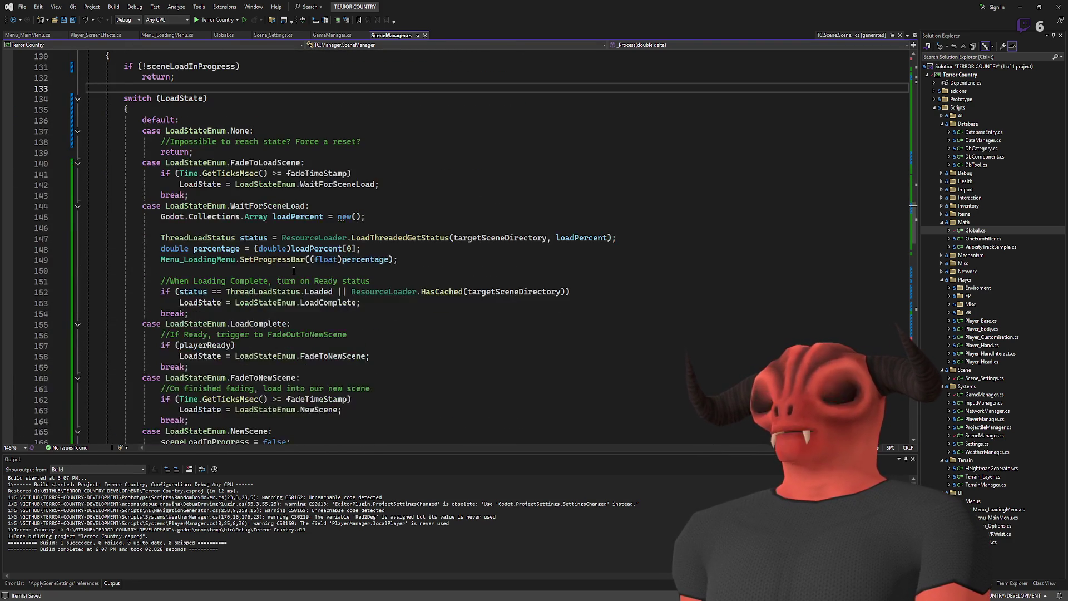
scroll(544, 188, "down", 5)
scroll(543, 188, "up", 4)
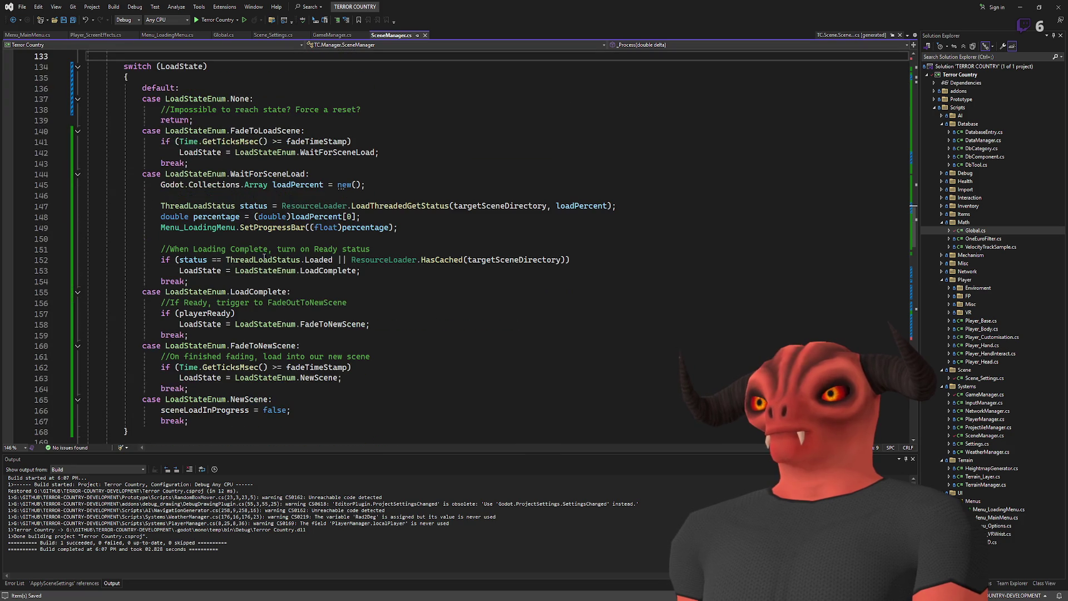
scroll(401, 384, "down", 8)
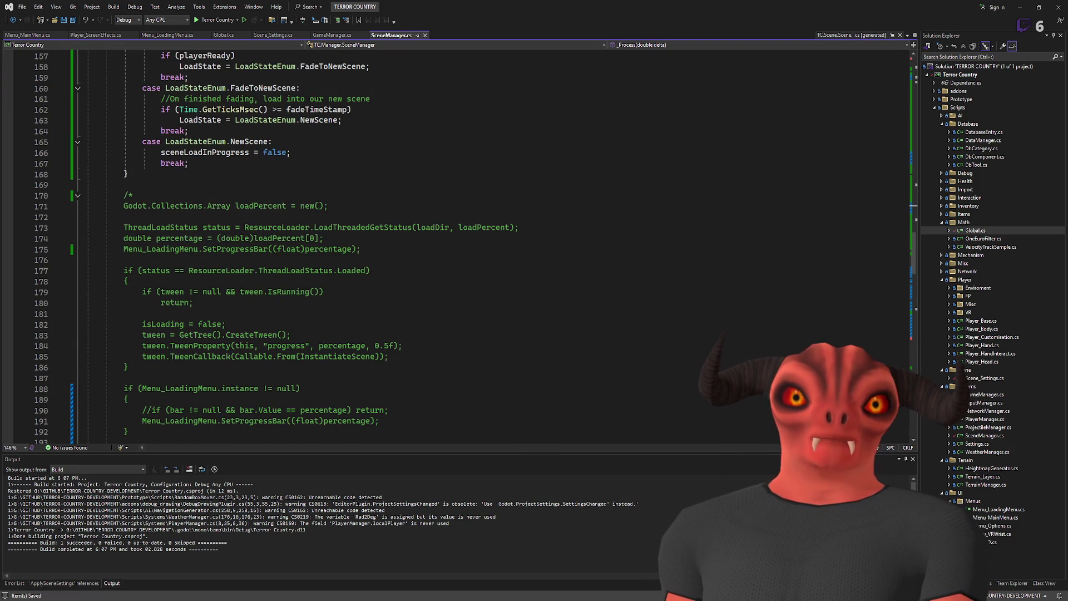
scroll(455, 222, "up", 20)
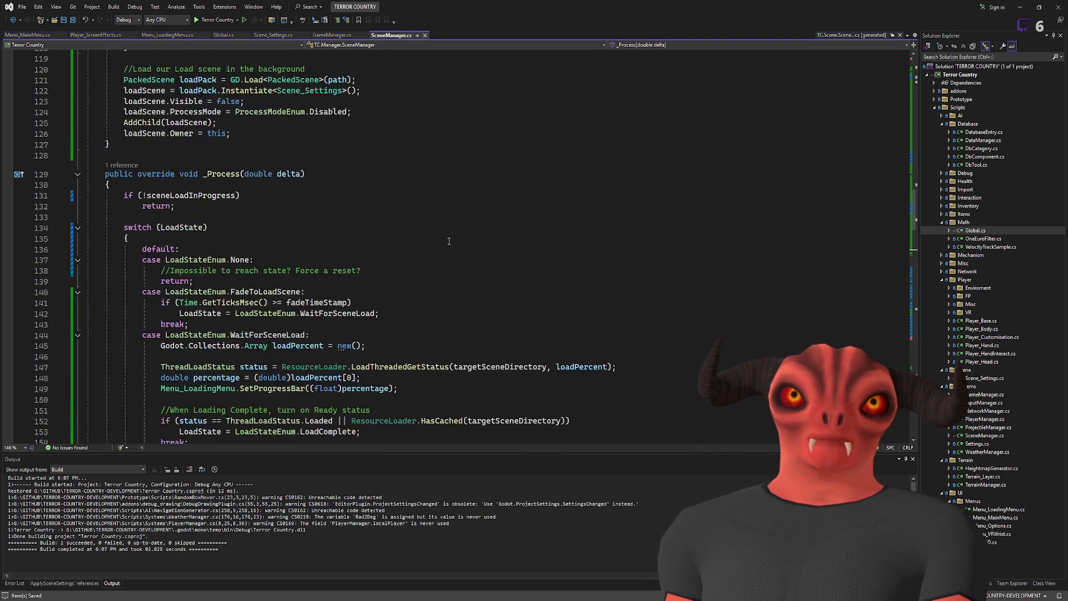
scroll(447, 247, "up", 5)
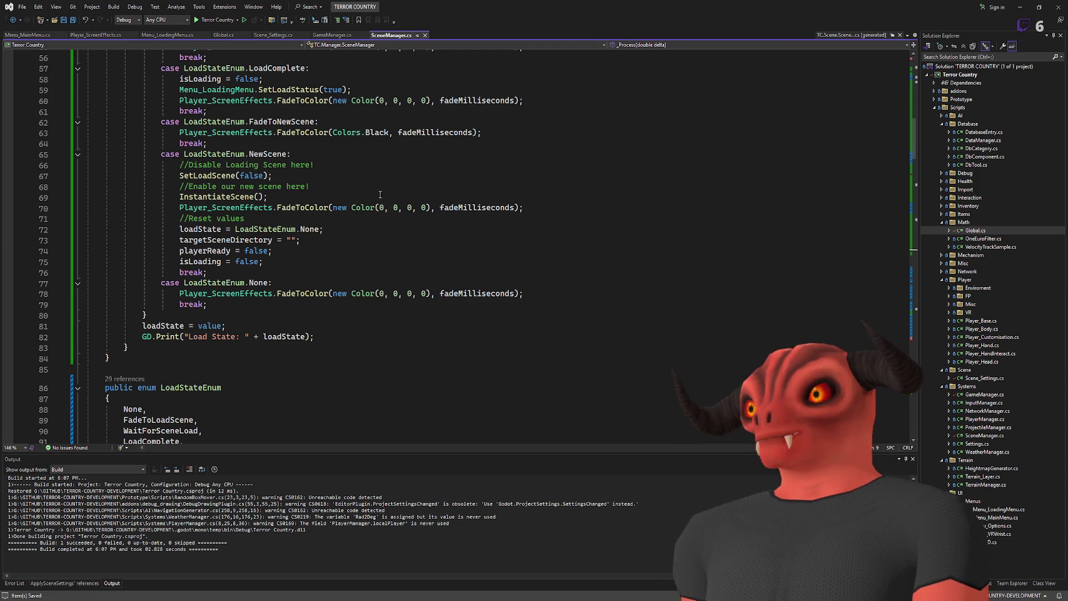
left_click(268, 36)
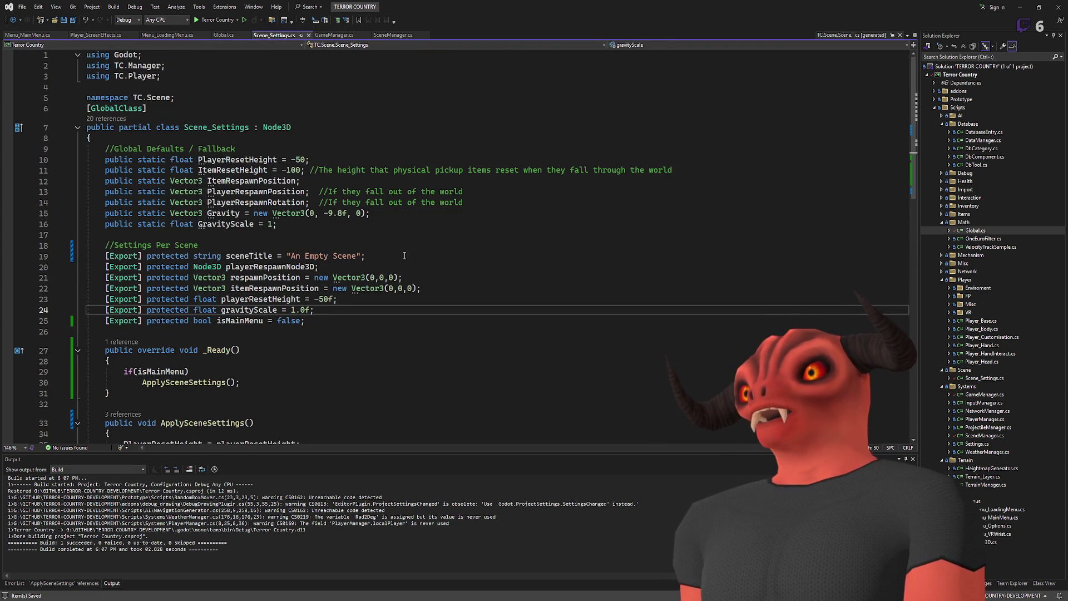
Step: Declare a 'protected WorldEnvironment worldEnviroment;' field on line 26
left_click(357, 320)
key("Return")
type("[Exception[p")
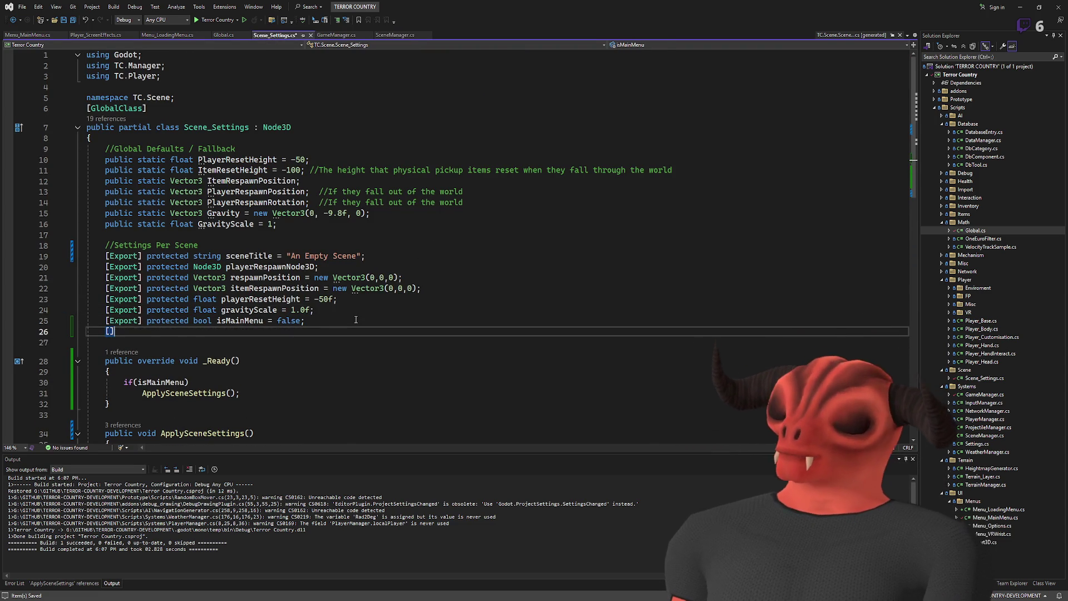
key("BackSpace")
key("BackSpace")
key("BackSpace")
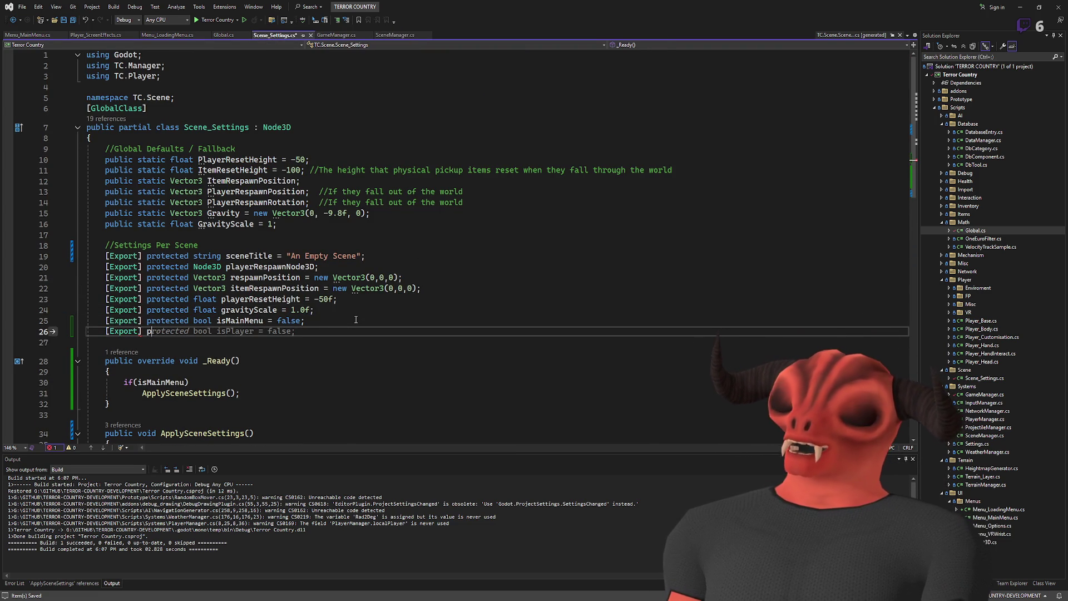
type("protected WorldEnvir")
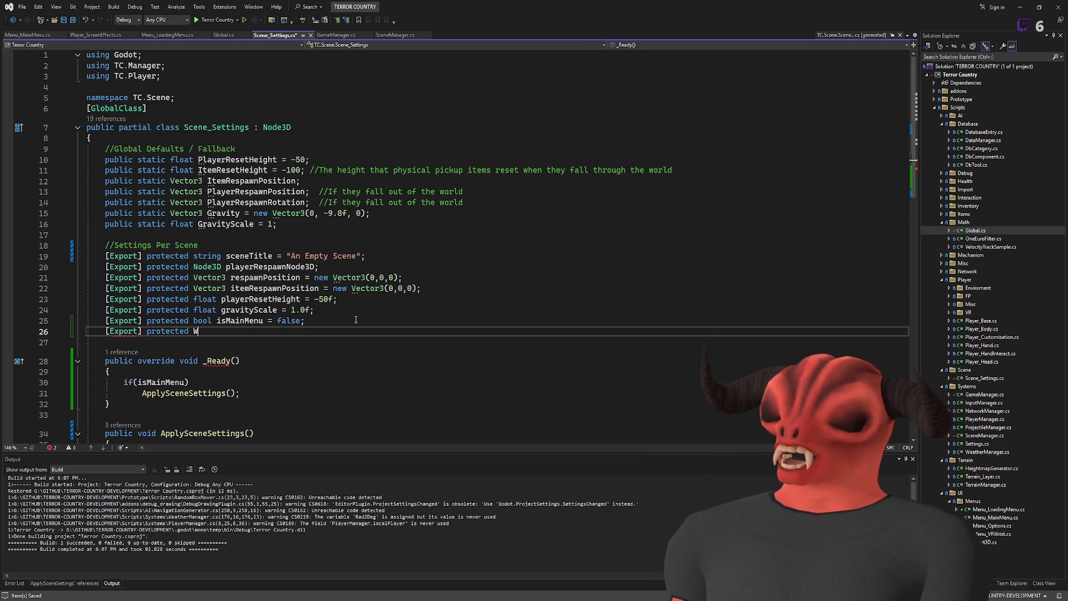
type("o")
key("Tab")
type("worldEnvr")
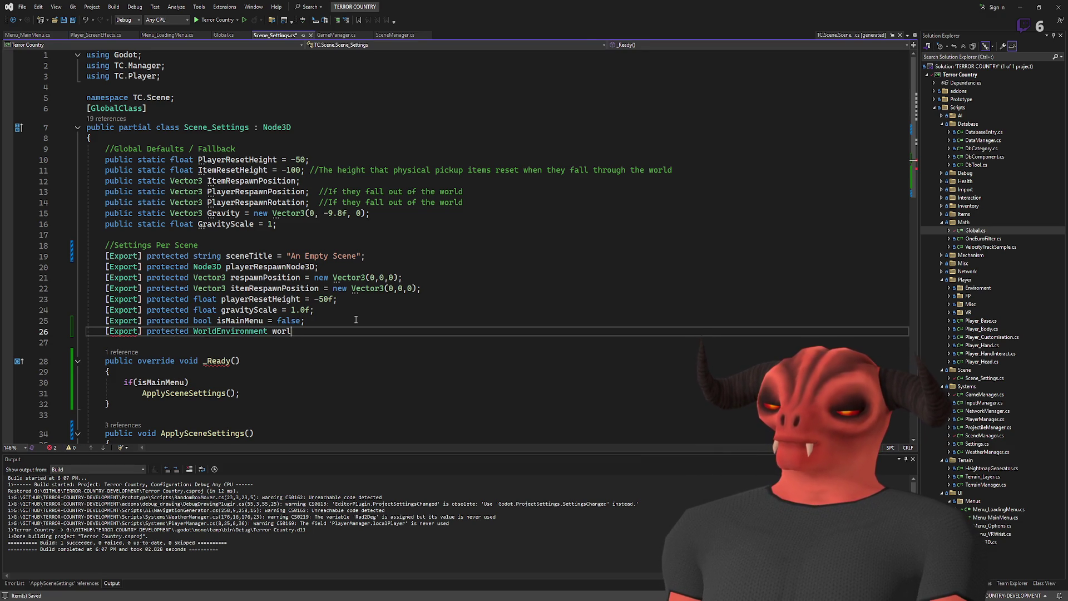
key("BackSpace")
type("iroment;")
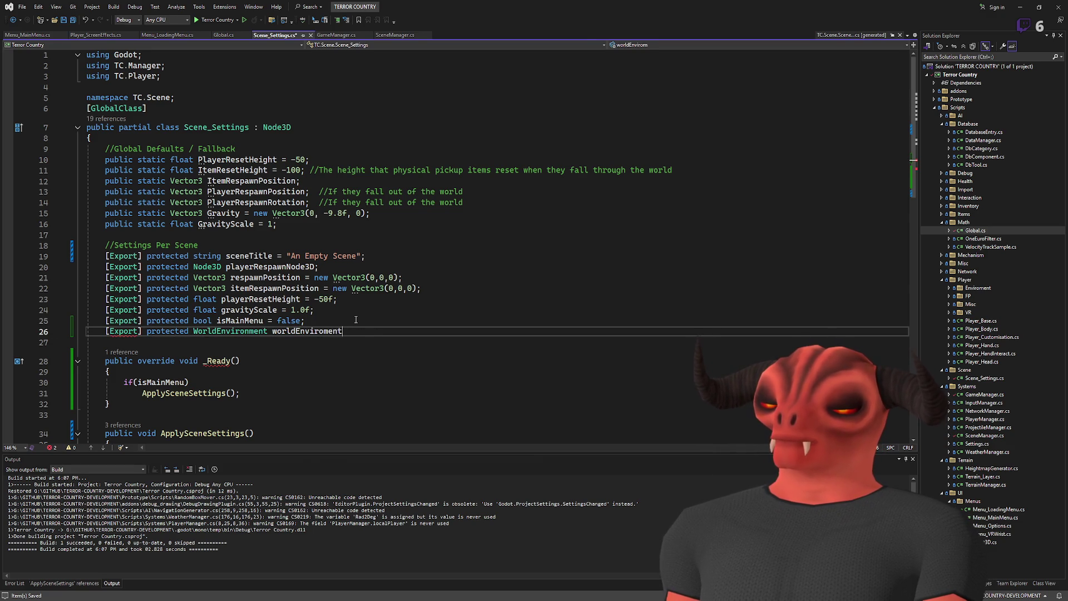
Step: Append a '//TODO mana' comment after the worldEnviroment declaration
left_click(356, 320)
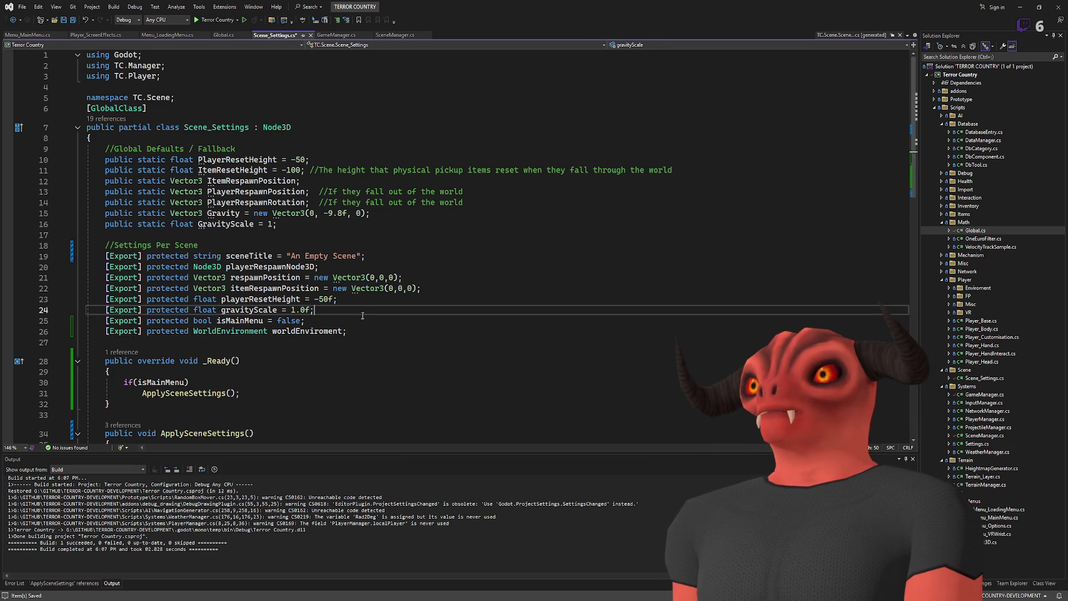
left_click(342, 218)
left_click(344, 223)
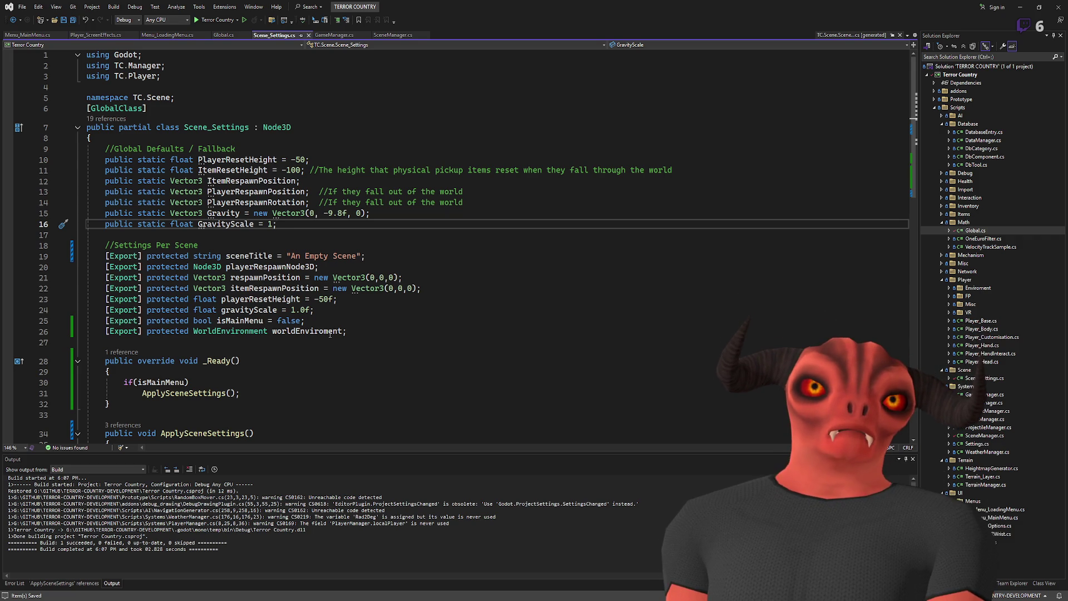
left_click(365, 331)
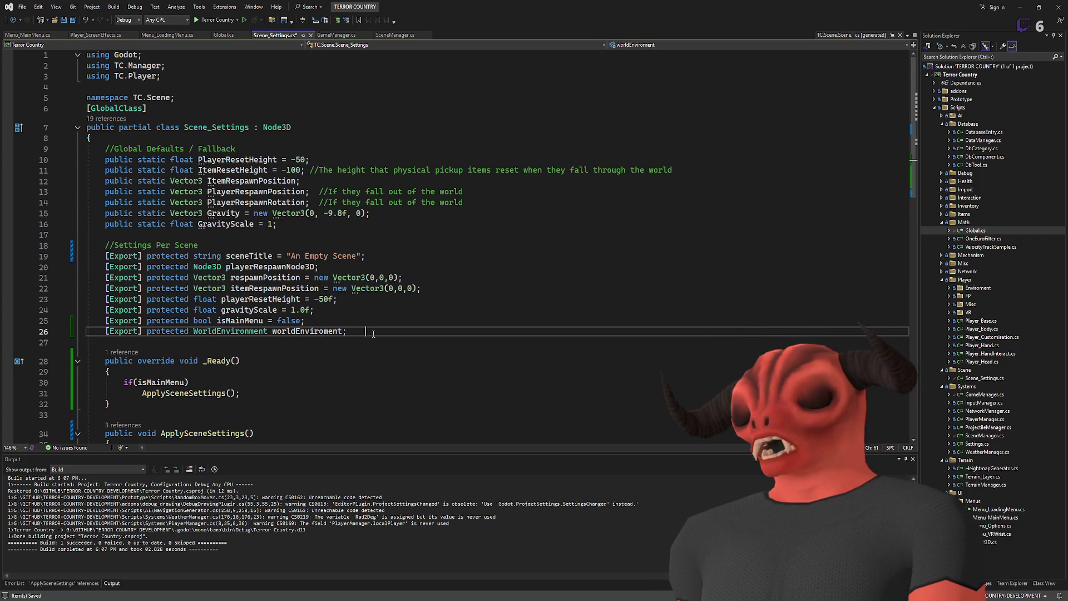
key("Tab")
type("//TODO mana")
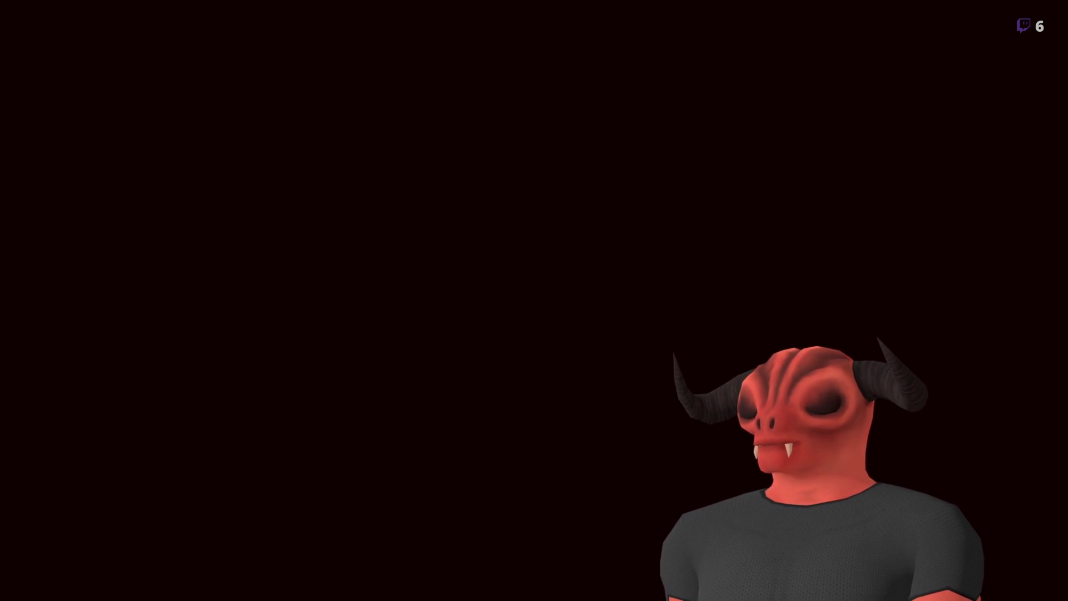
Step: Start a 'worldEnviroment.set' line after the ApplySceneSettings() call in _Ready
key("Down")
key("Down")
key("Down")
scroll(346, 222, "down", 9)
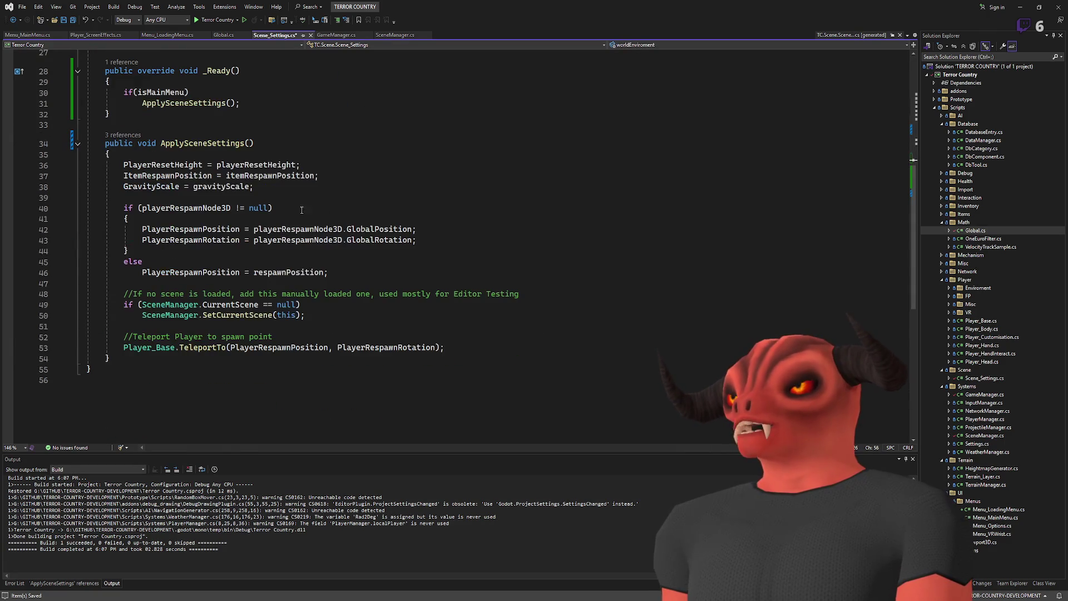
left_click(346, 104)
key("Return")
key("Return")
type("worldEnviroment.set")
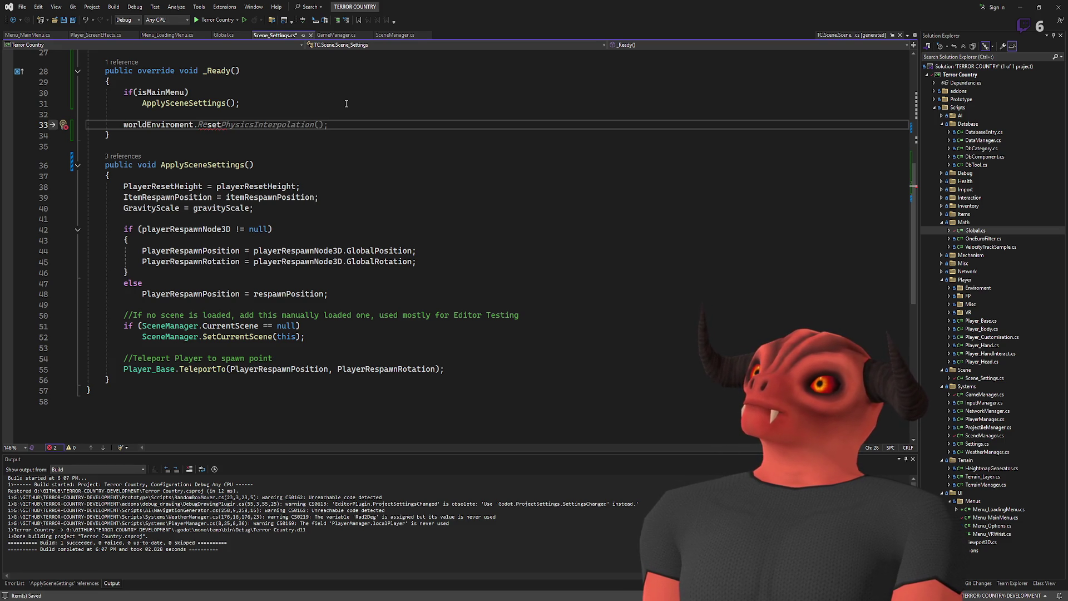
scroll(347, 103, "up", 8)
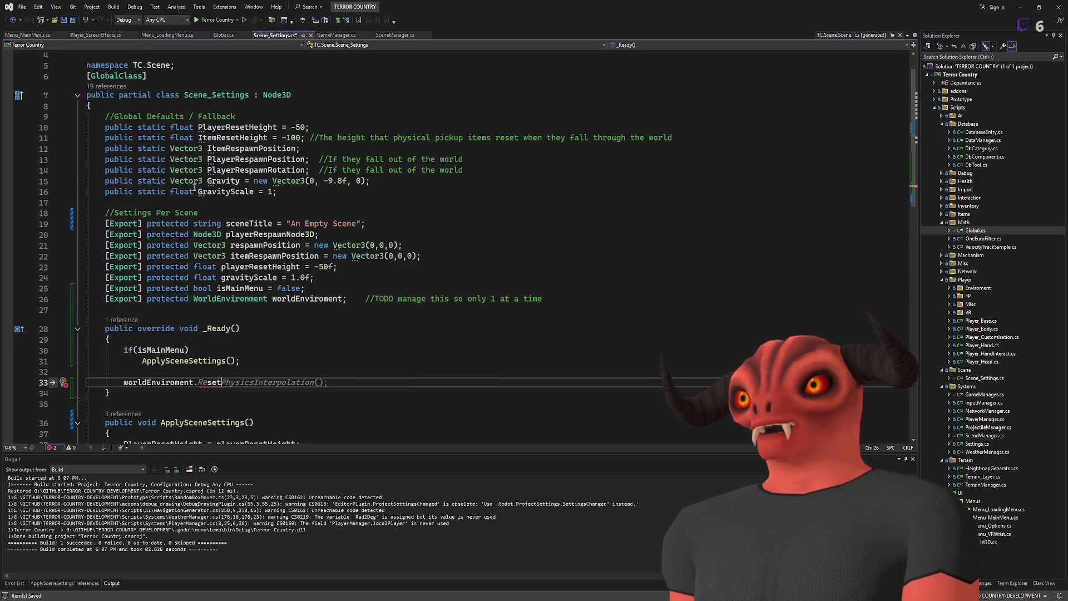
left_click(200, 383)
double_click(192, 382)
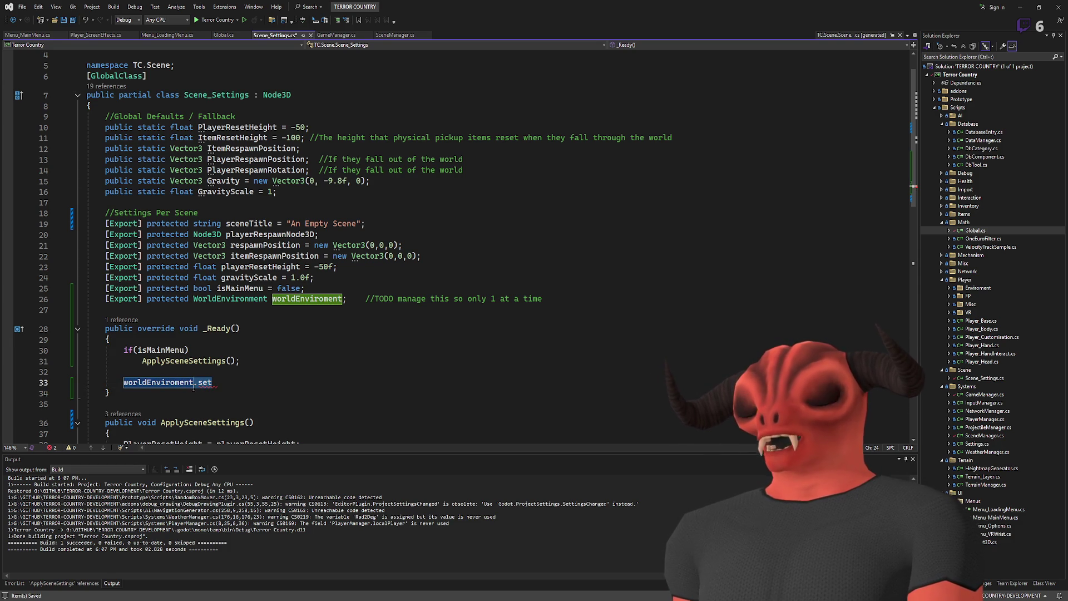
Step: Change the member to ProcessPriority via completion, then return to Godot
key("End")
key("BackSpace")
key("BackSpace")
key("BackSpace")
type("pro")
key("BackSpace")
type("io")
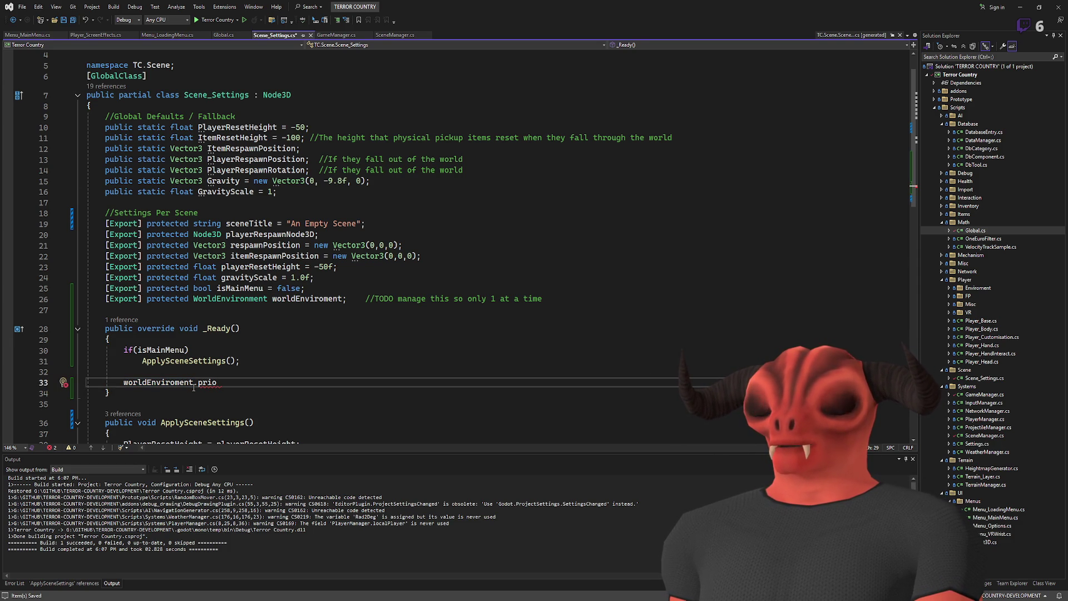
key("BackSpace")
key("BackSpace")
type("ocesspr")
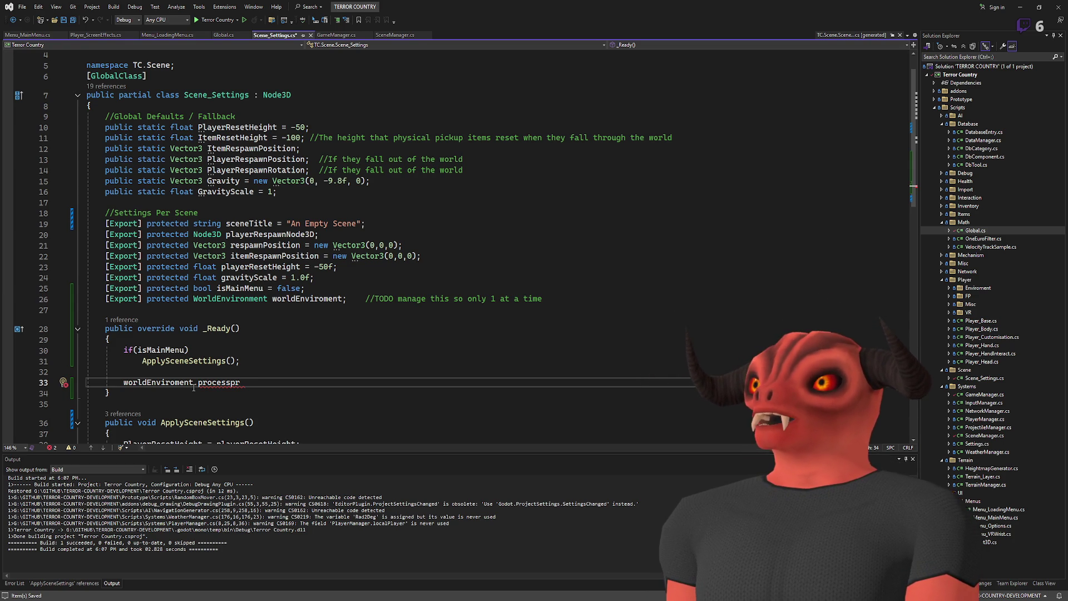
key("Tab")
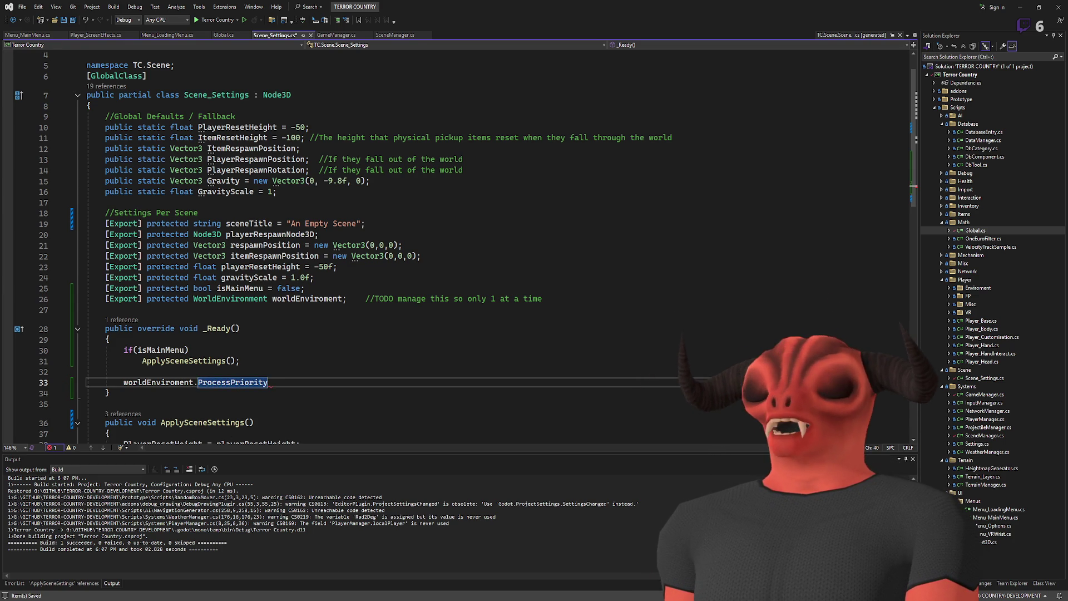
key("alt+Tab")
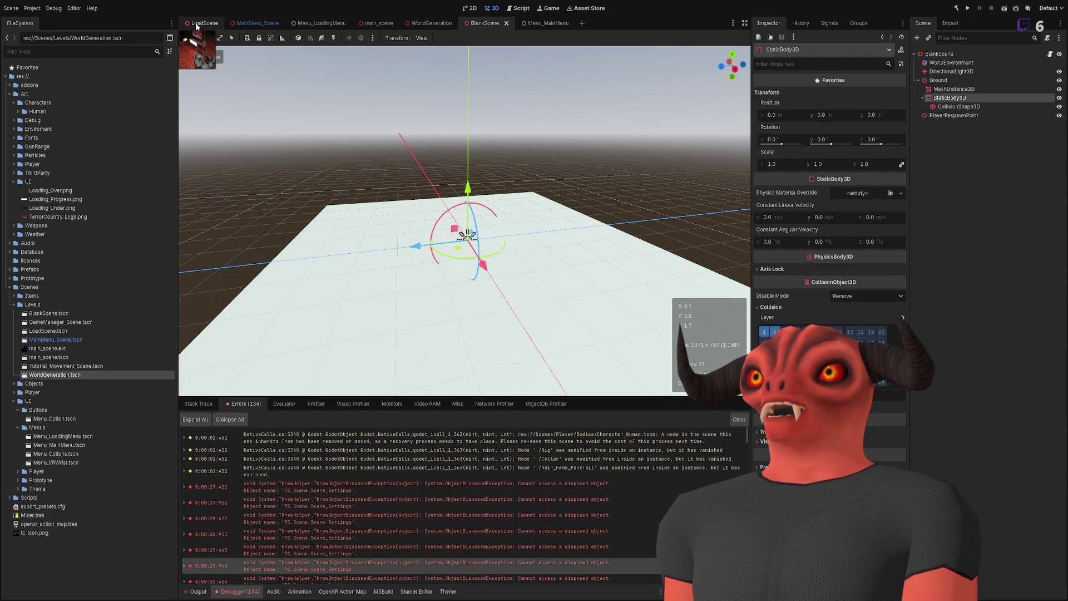
Step: Open the LoadScene scene and turn the view toward the campfire
left_click(195, 26)
left_click_drag(462, 250, 694, 160)
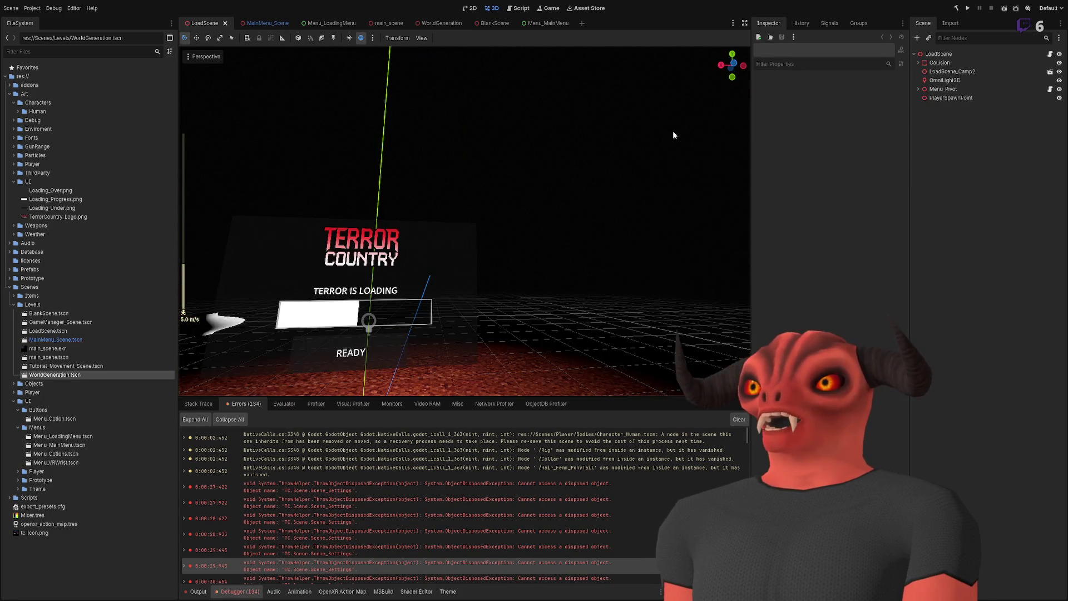
mouse_move(419, 247)
left_mouse_down()
mouse_move(250, 96)
mouse_move(390, 167)
mouse_move(549, 228)
left_mouse_up()
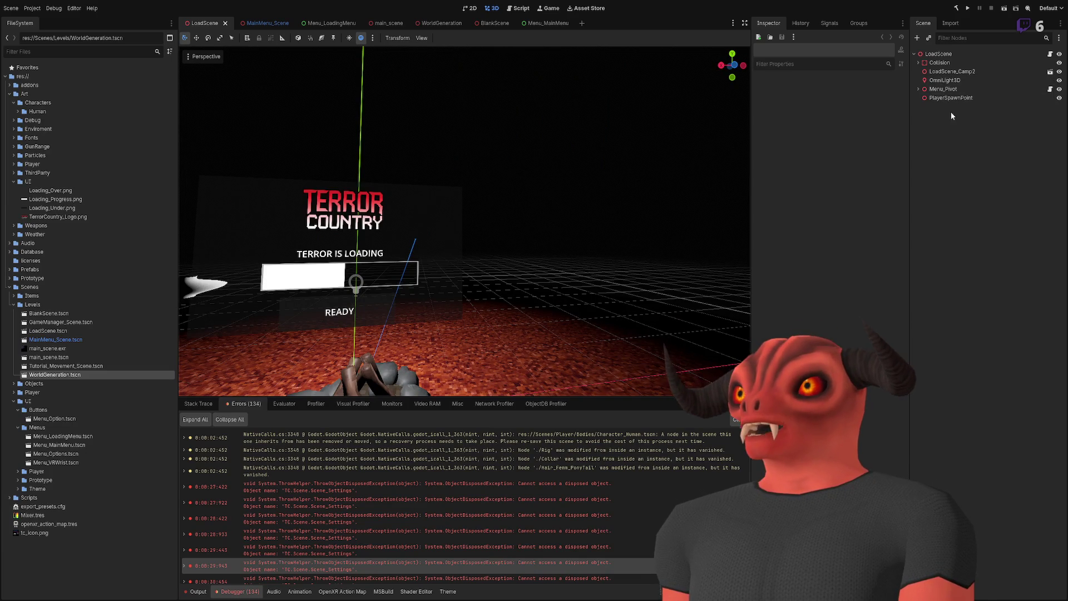
Step: Add a WorldEnvironment node and check its Process Priority of 0
key("ctrl+z")
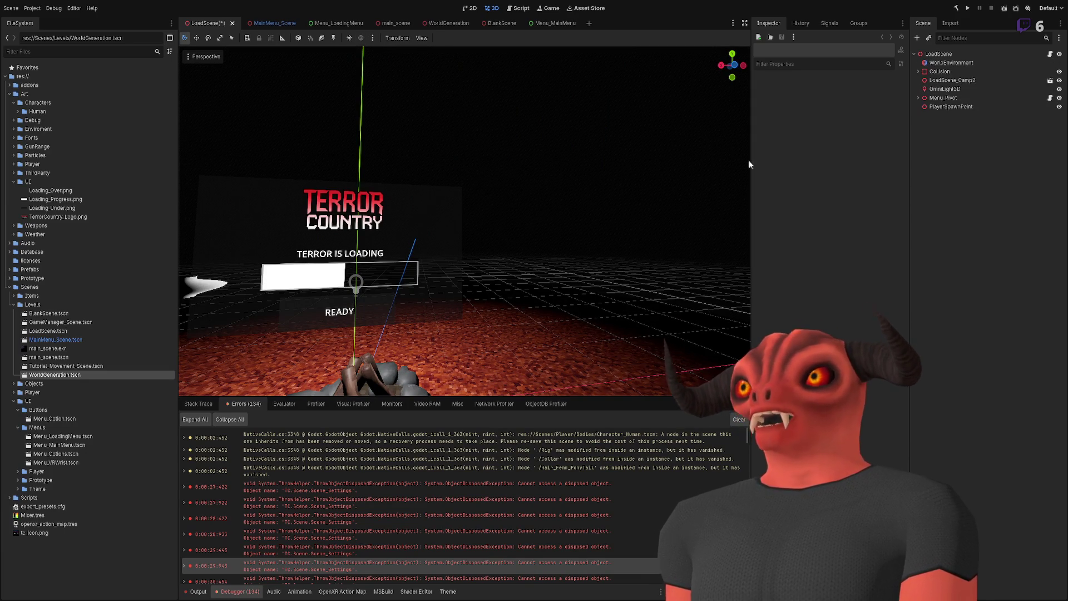
left_click(954, 62)
left_click(792, 106)
left_click(793, 106)
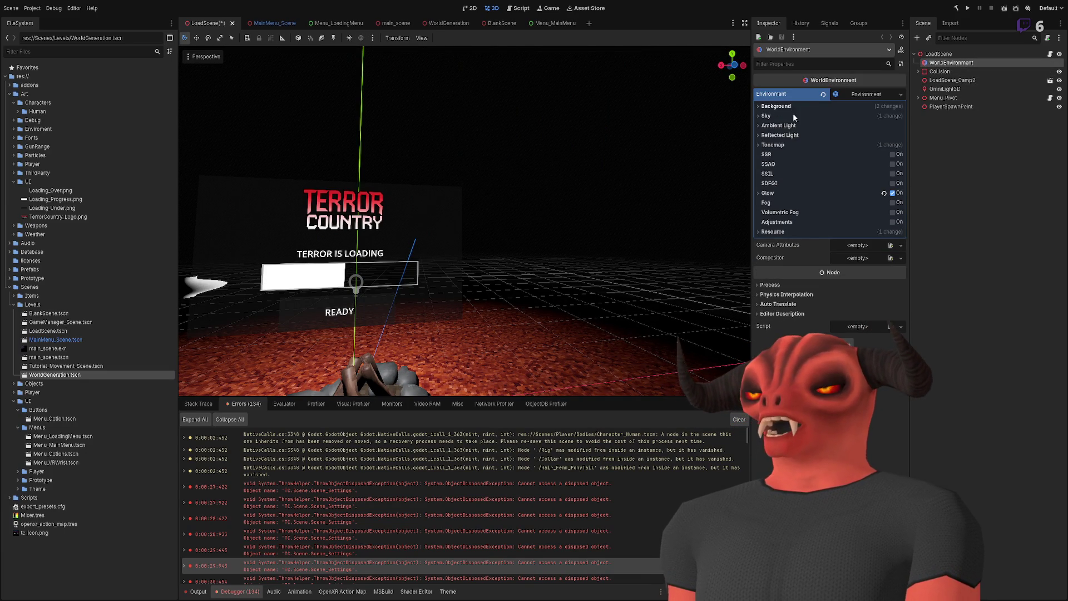
left_click(773, 285)
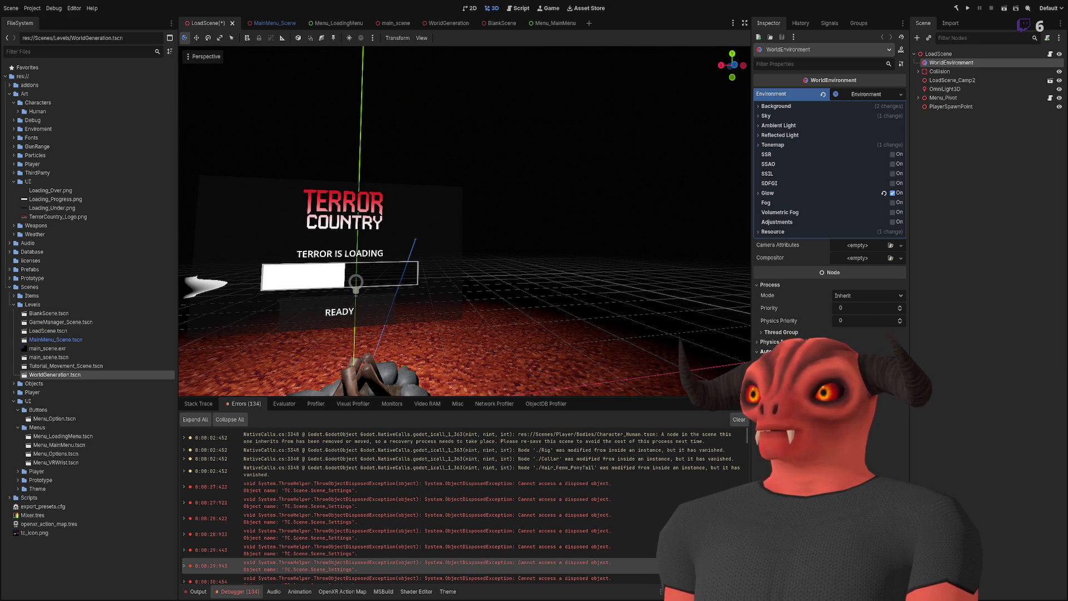
left_click_drag(445, 222, 598, 223)
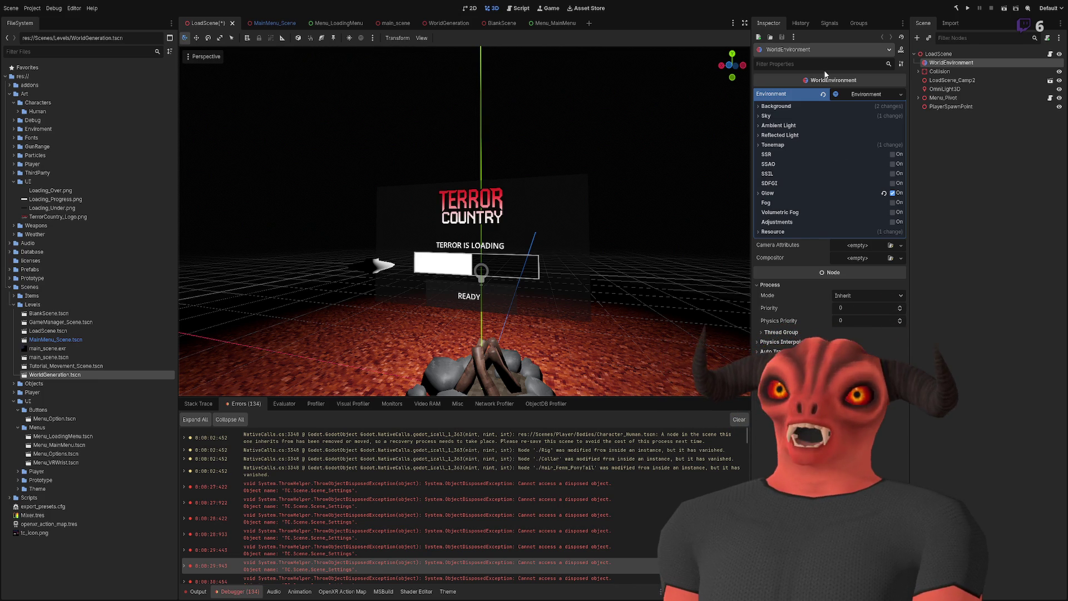
Step: Open the help page for the WorldEnvironment's Camera Attributes property
left_click(775, 146)
left_click(776, 146)
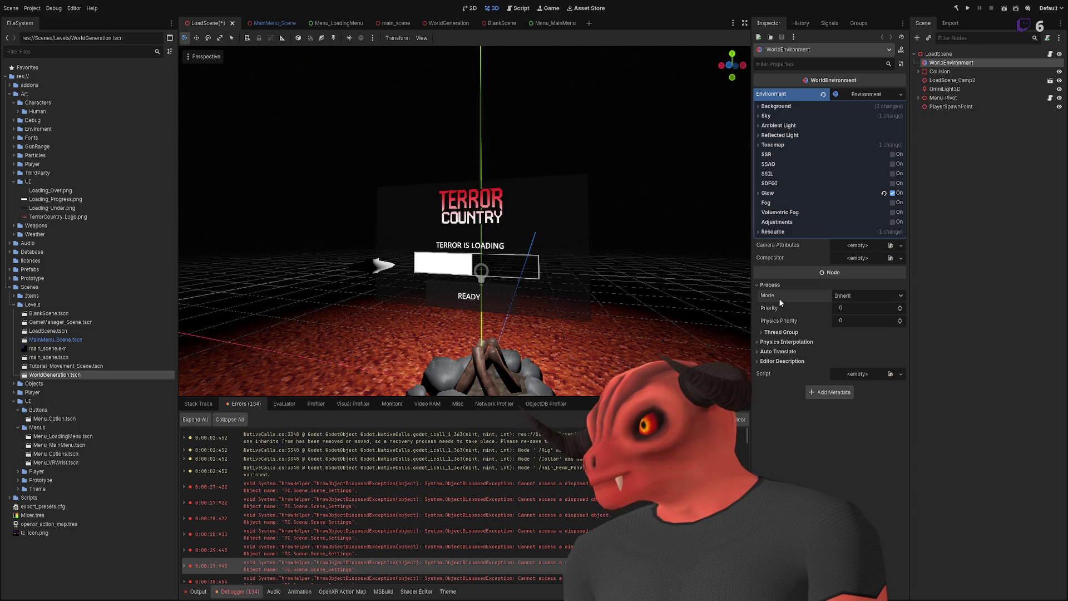
left_click(941, 54)
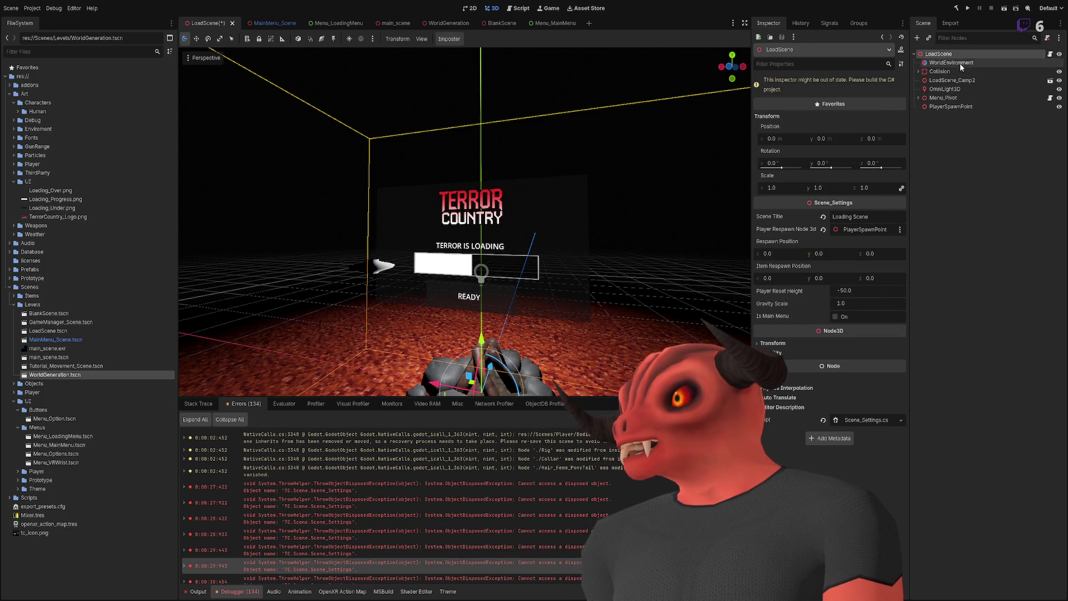
left_click(959, 63)
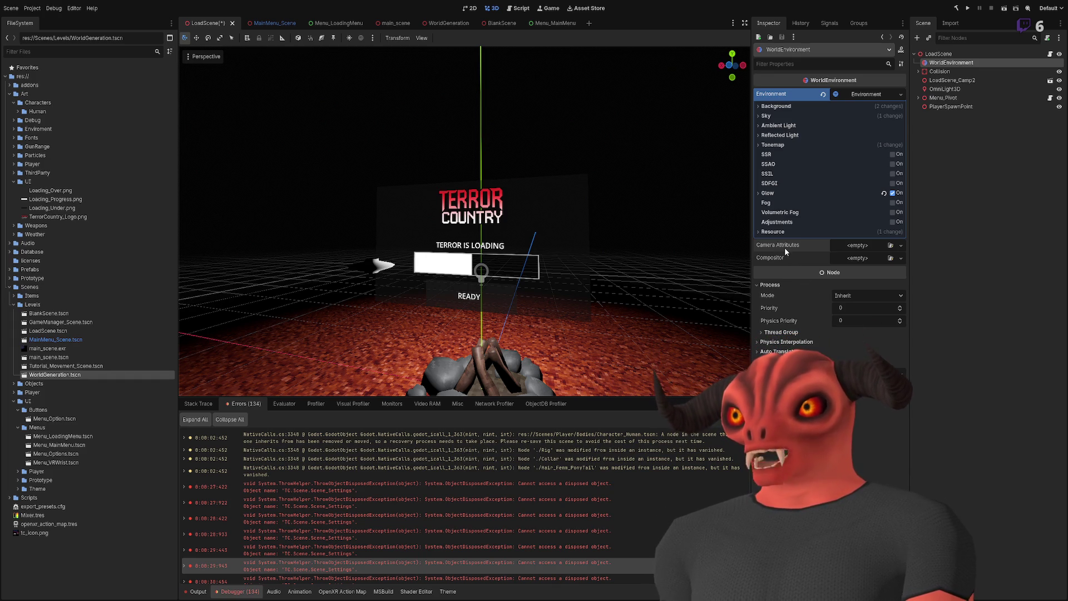
left_click(829, 269)
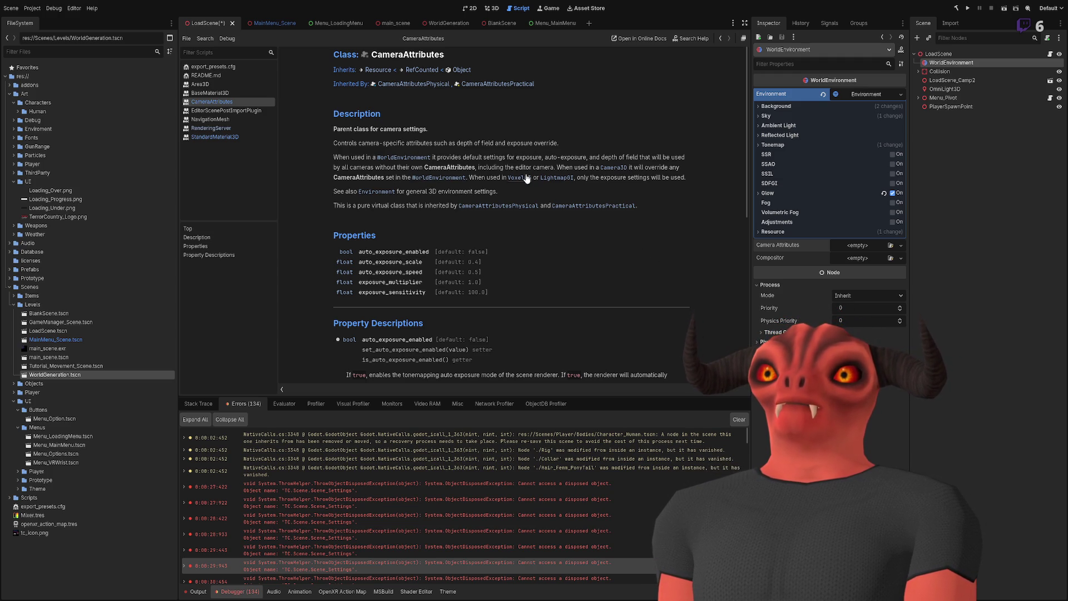
Step: Browse the Environment's Sky and Tonemap settings, then reselect the LoadScene root
left_click(788, 112)
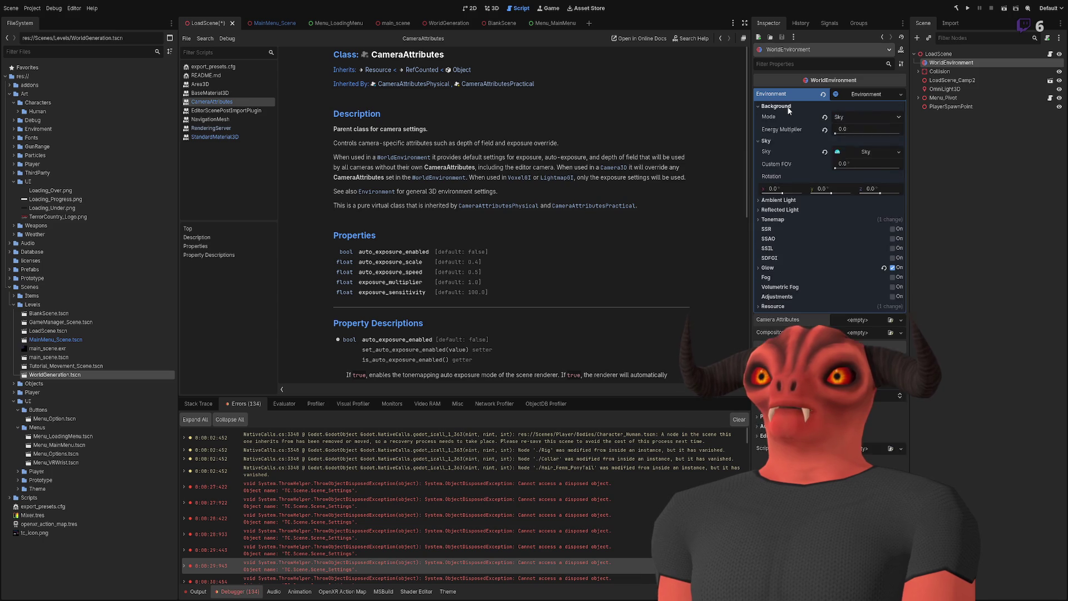
left_click(777, 119)
left_click(775, 144)
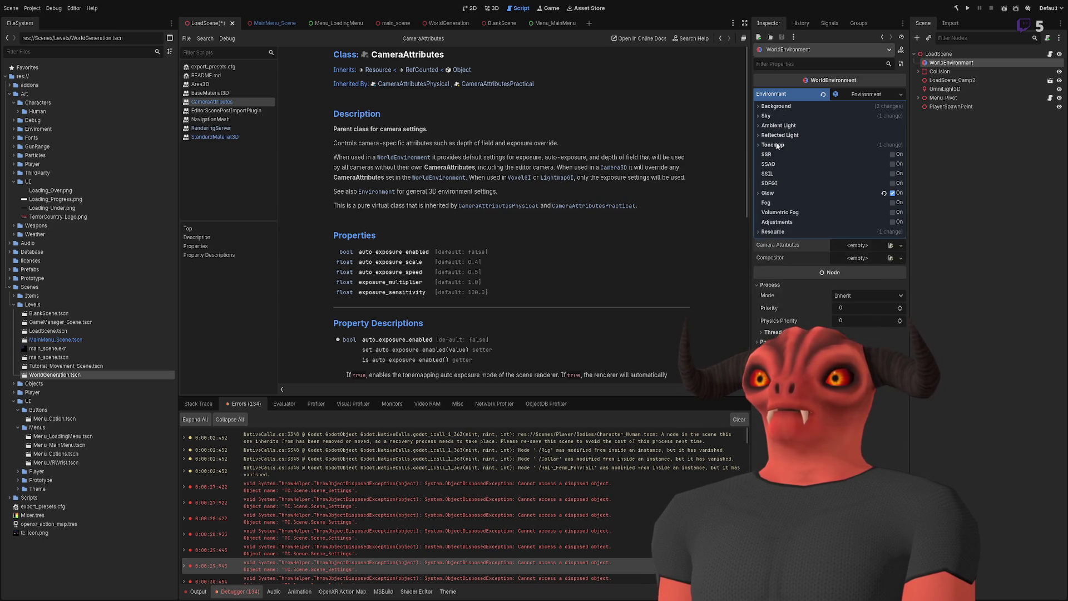
left_click(775, 144)
left_click(865, 92)
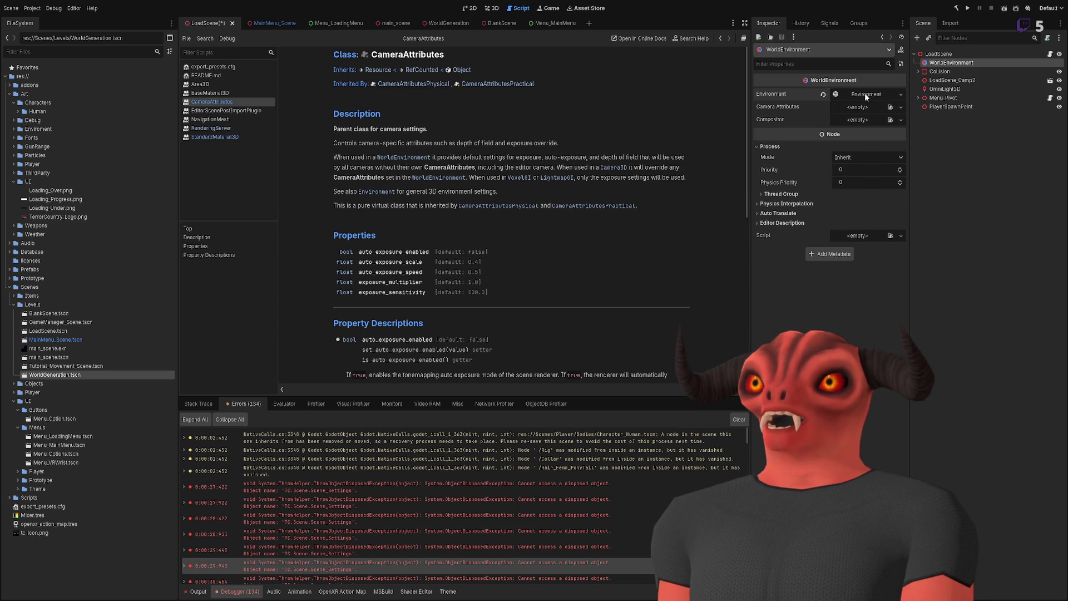
left_click(863, 93)
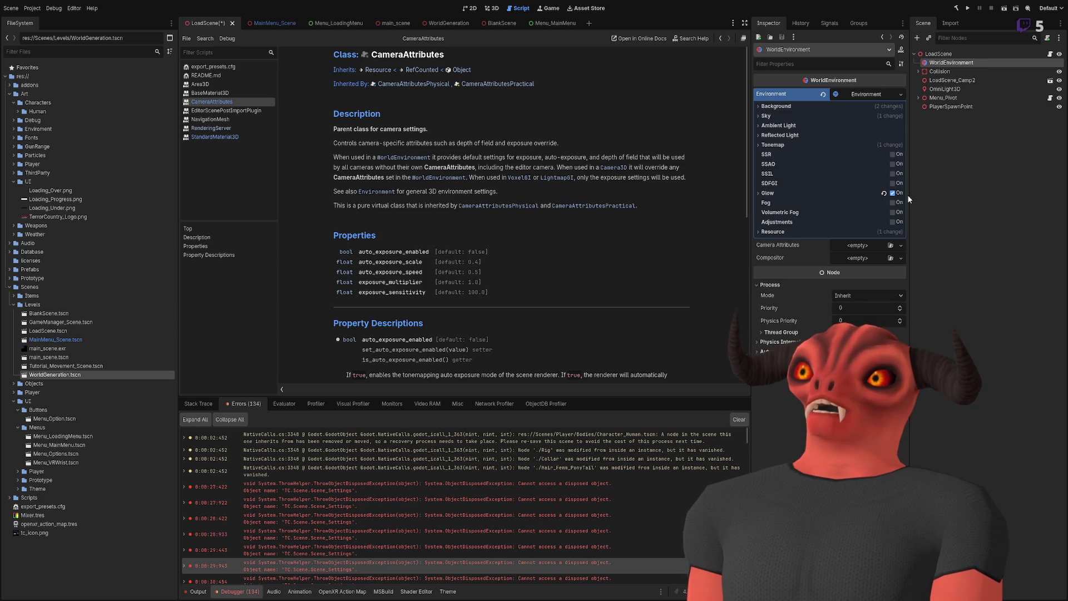
left_click(809, 98)
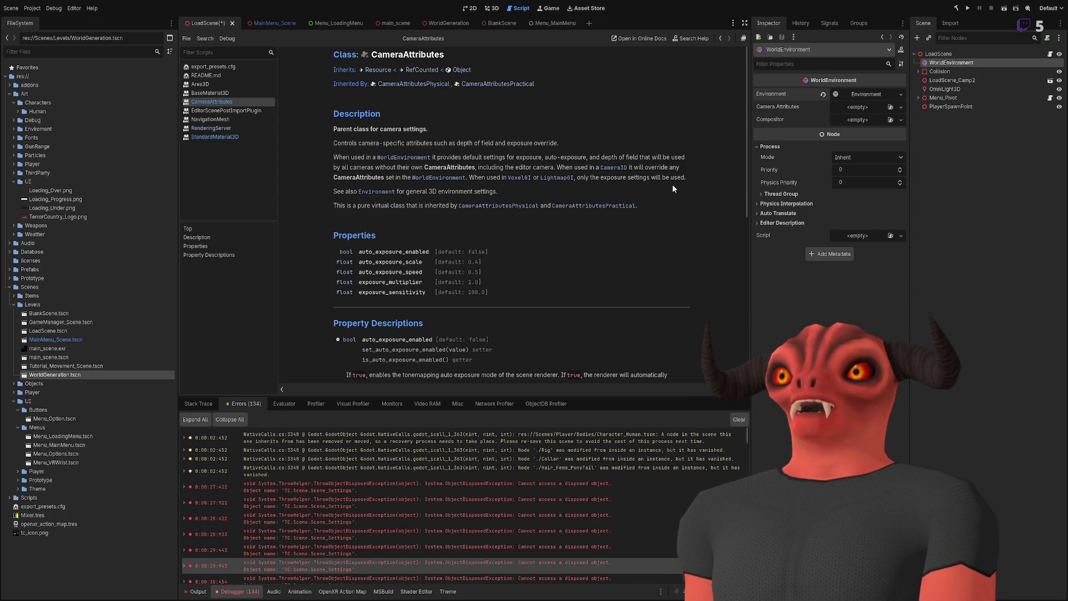
scroll(473, 256, "down", 3)
scroll(500, 249, "up", 3)
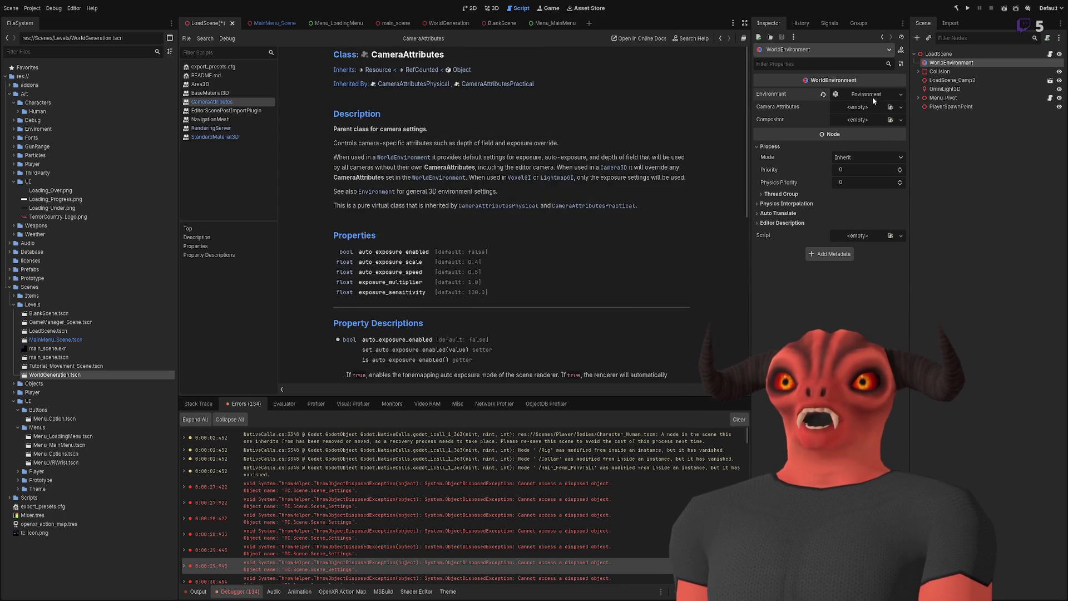
left_click(873, 105)
left_click(930, 54)
left_click(930, 54)
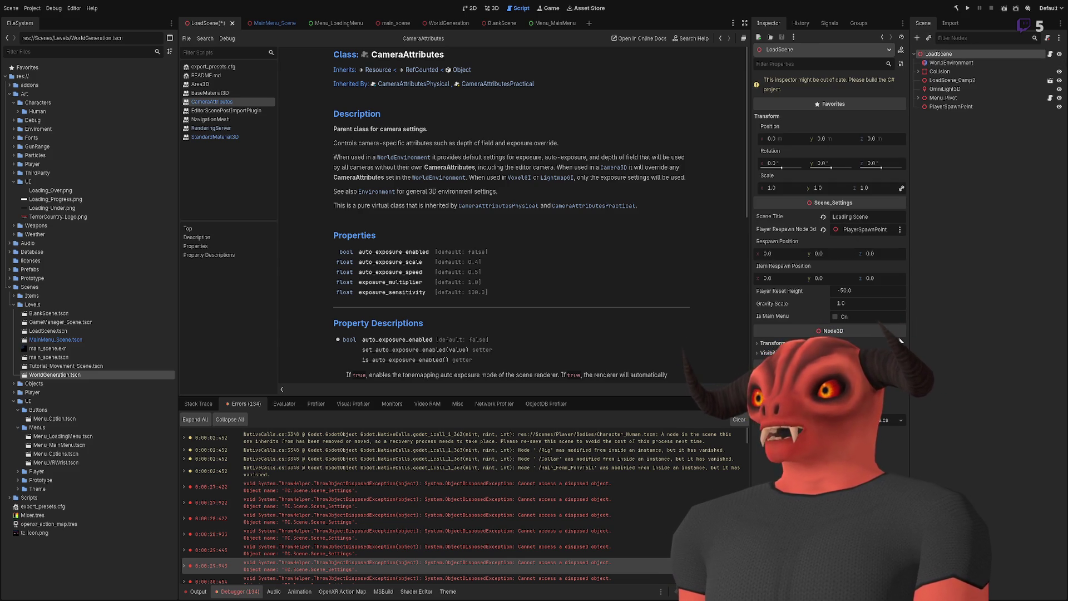
left_click(962, 64)
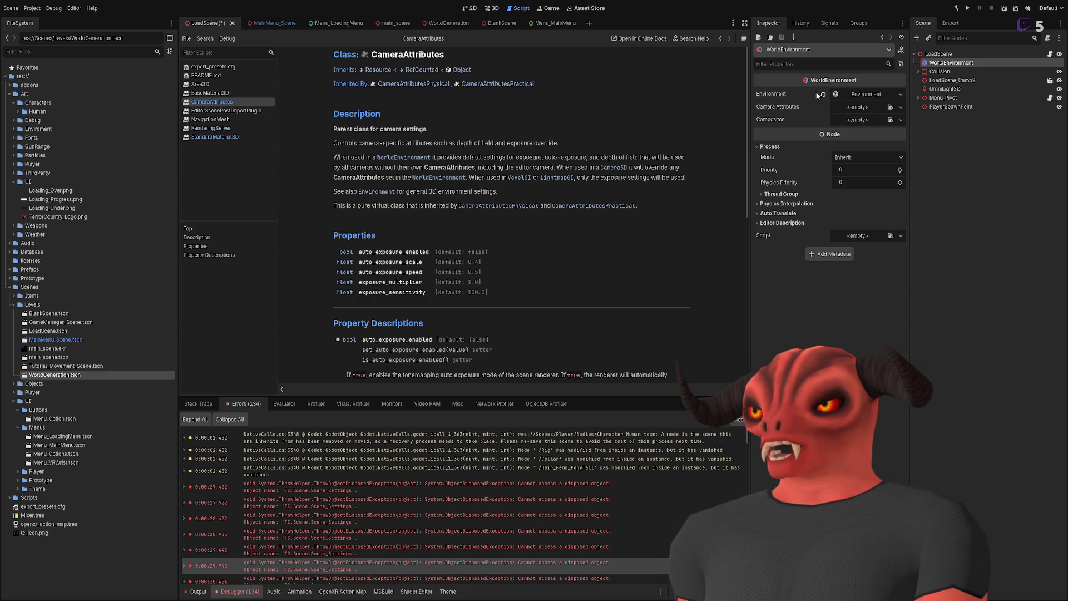
left_click(950, 55)
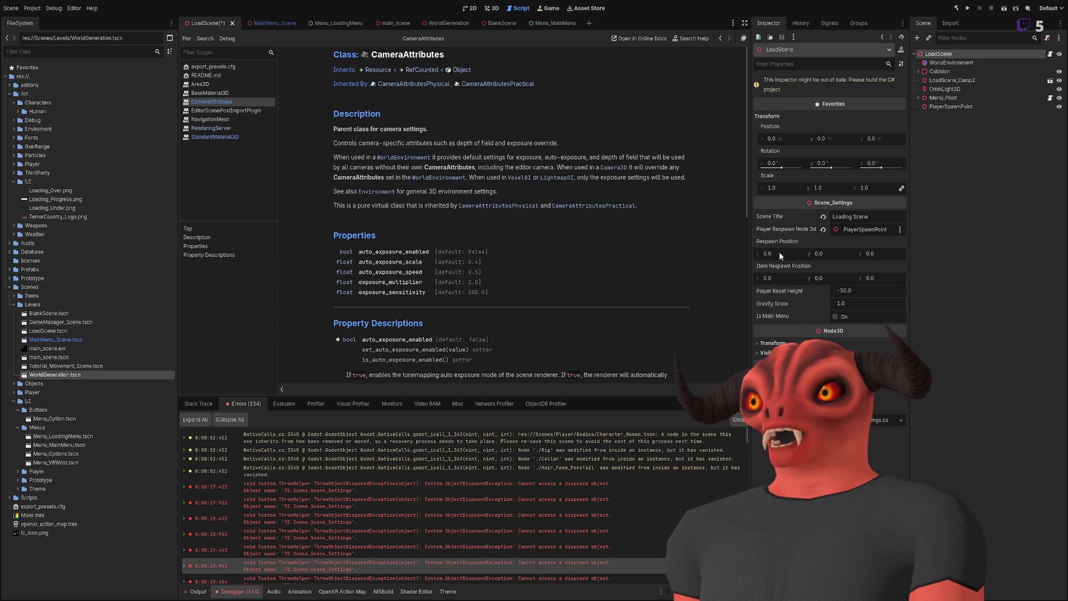
left_click(955, 8)
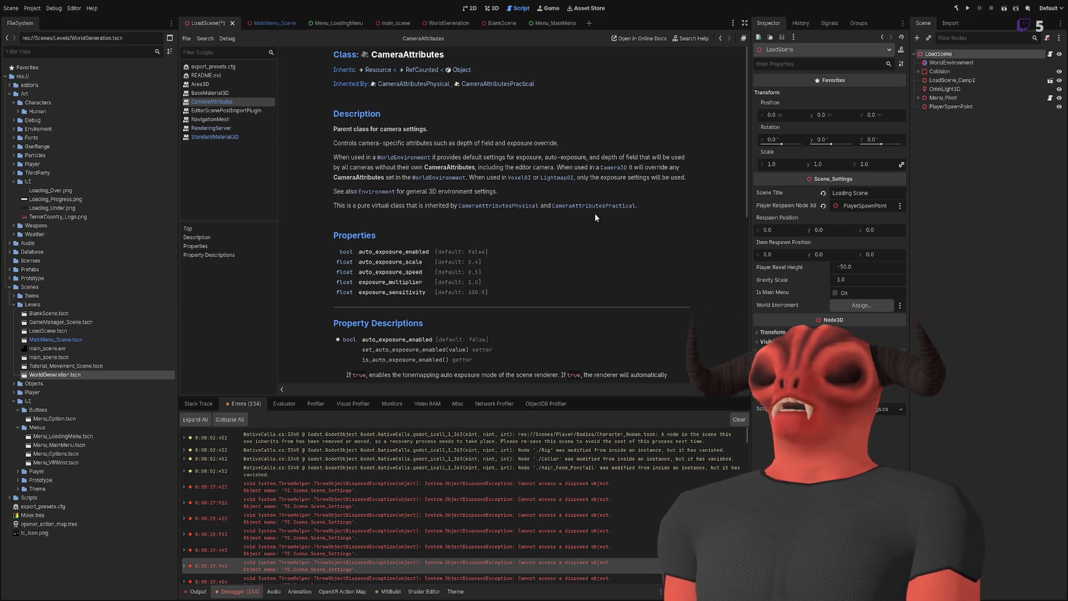
scroll(558, 214, "down", 3)
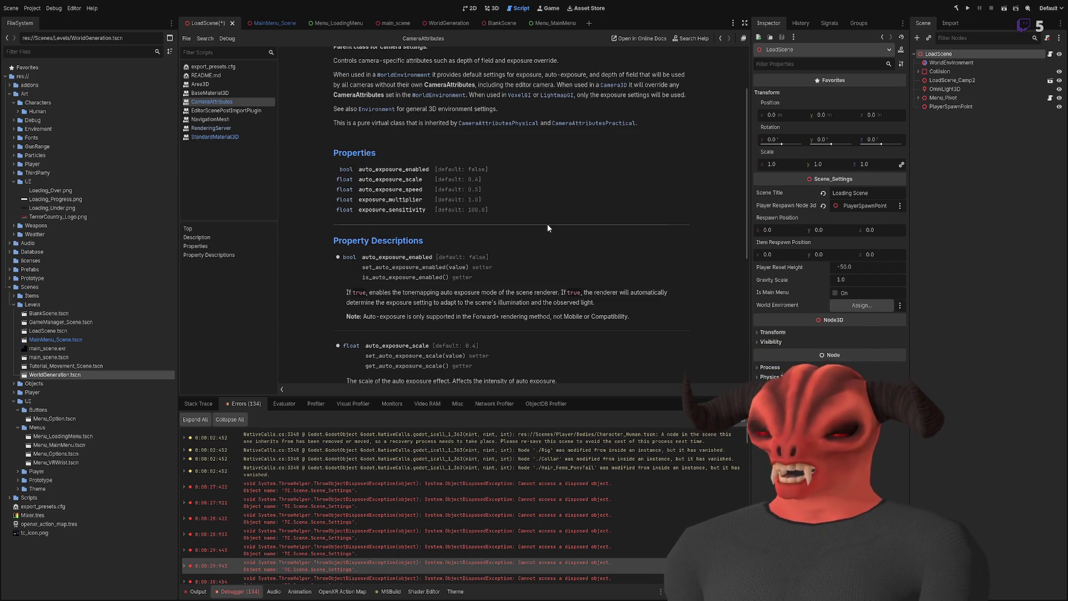
scroll(545, 228, "down", 4)
scroll(536, 233, "up", 7)
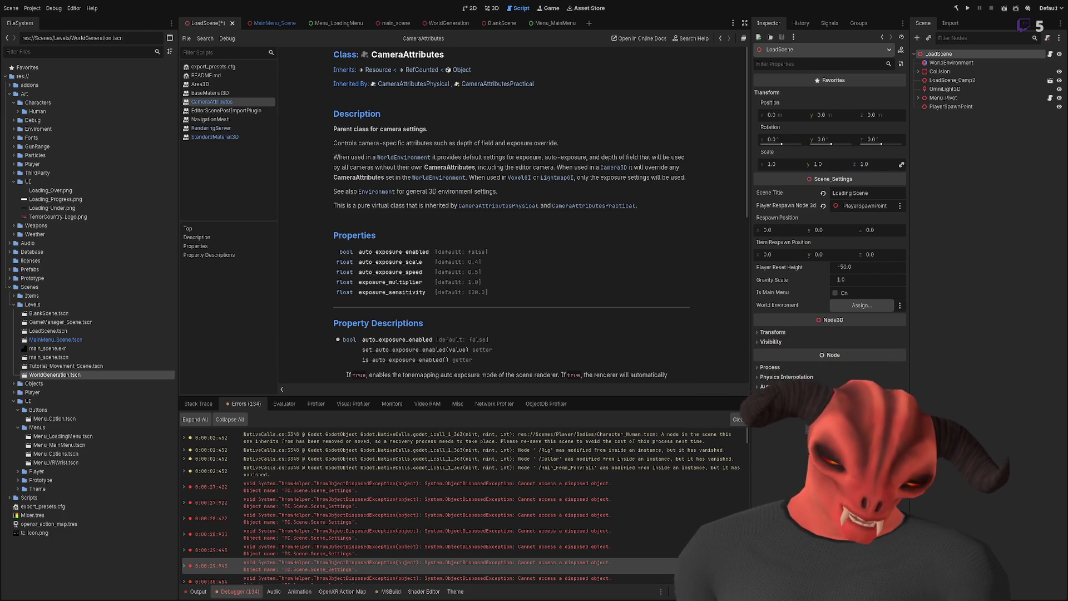
key("alt+Tab")
Step: Change the line-26 field to an Environment named enviroment
type(".Environment")
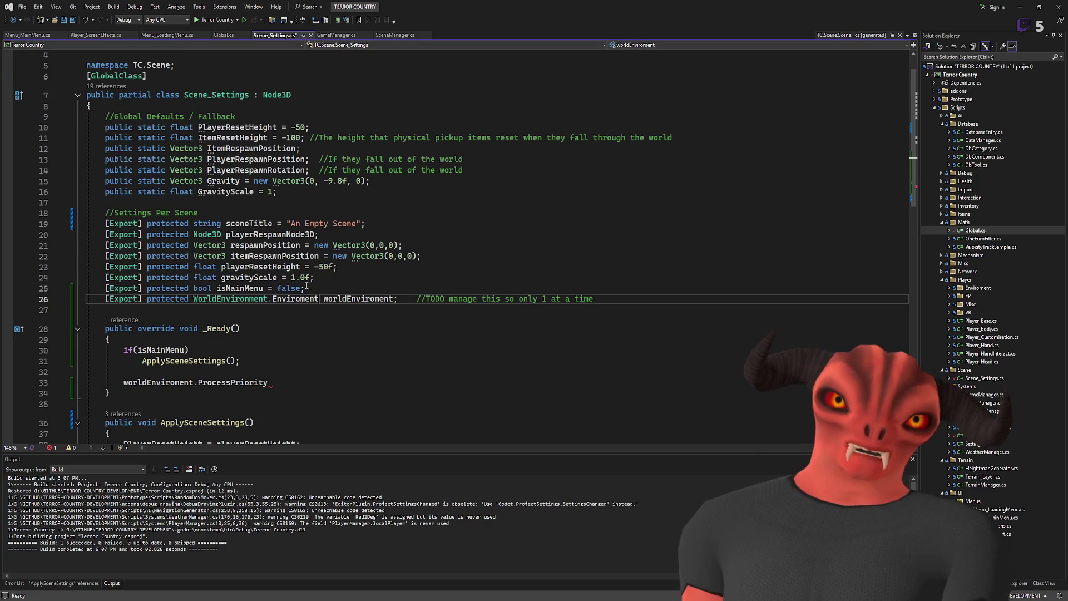
key("ctrl+shift+Left")
key("ctrl+shift+Left")
key("ctrl+shift+Left")
type("Enviromen")
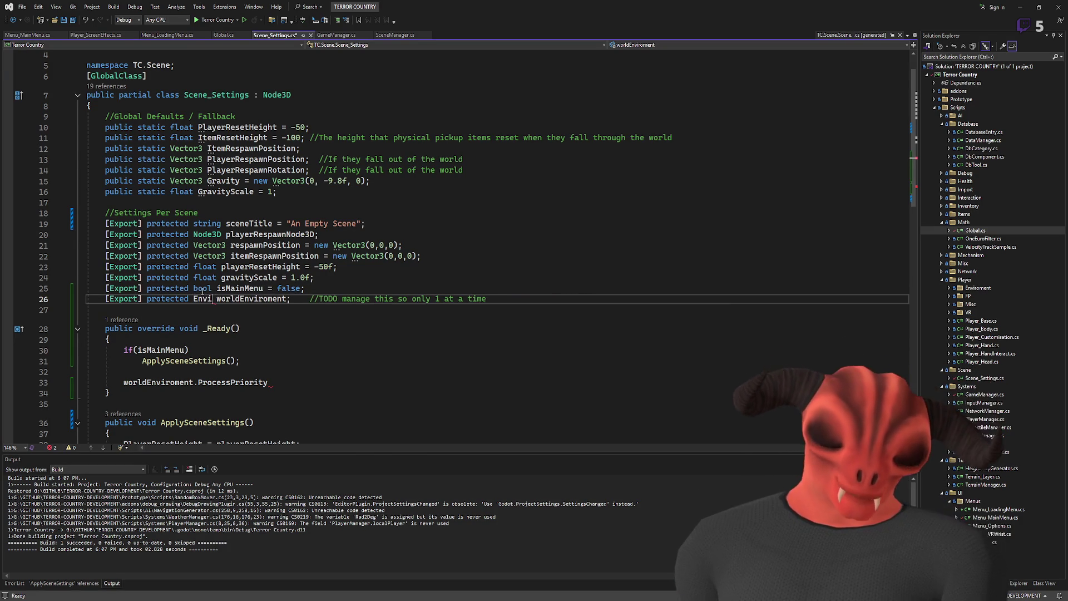
type("t")
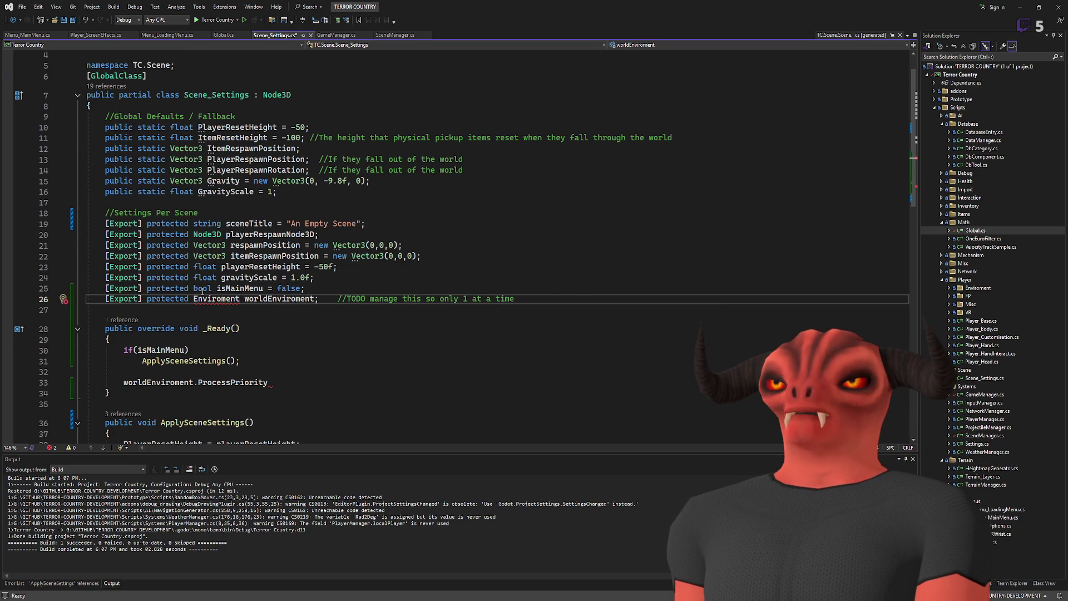
key("BackSpace")
key("BackSpace")
key("BackSpace")
type("nment")
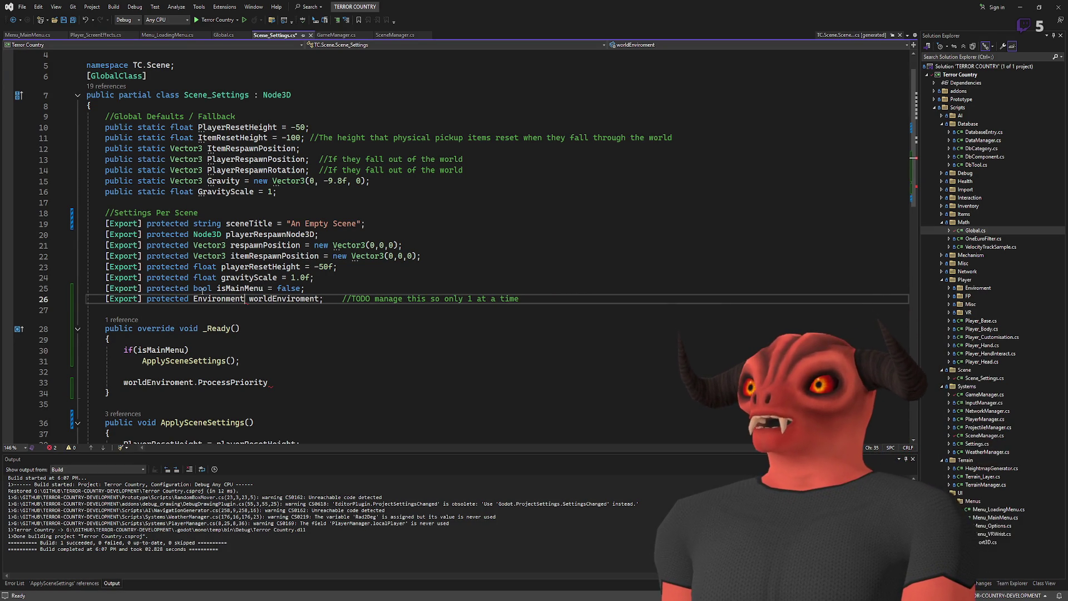
double_click(272, 298)
type("enviroment")
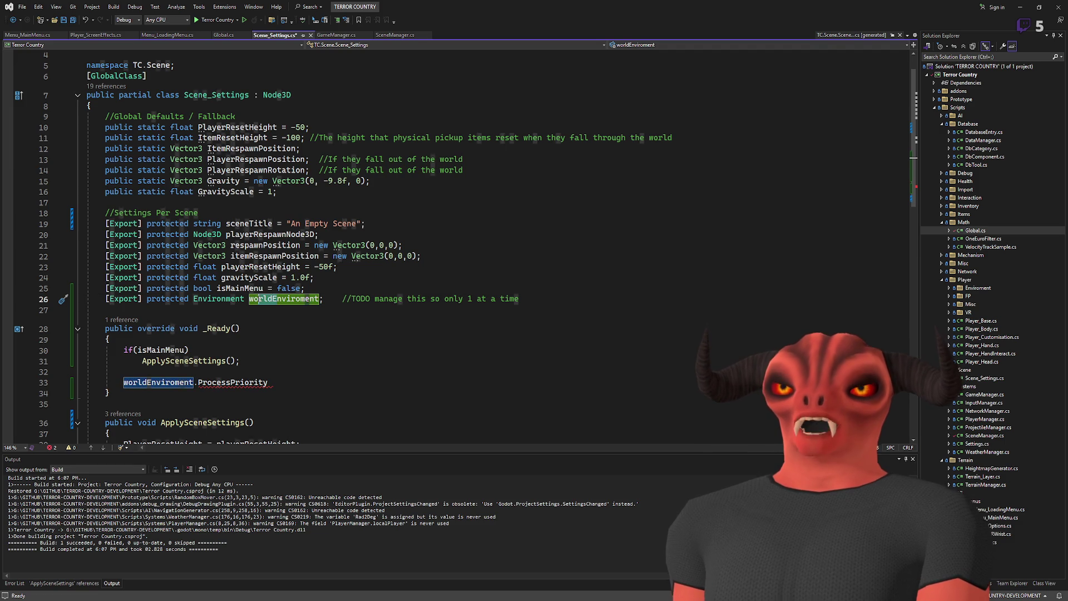
Step: Delete the leftover ProcessPriority line from _Ready and save Scene_Settings.cs
left_click(329, 371)
key("shift+Down")
key("shift+Down")
key("shift+End")
key("Delete")
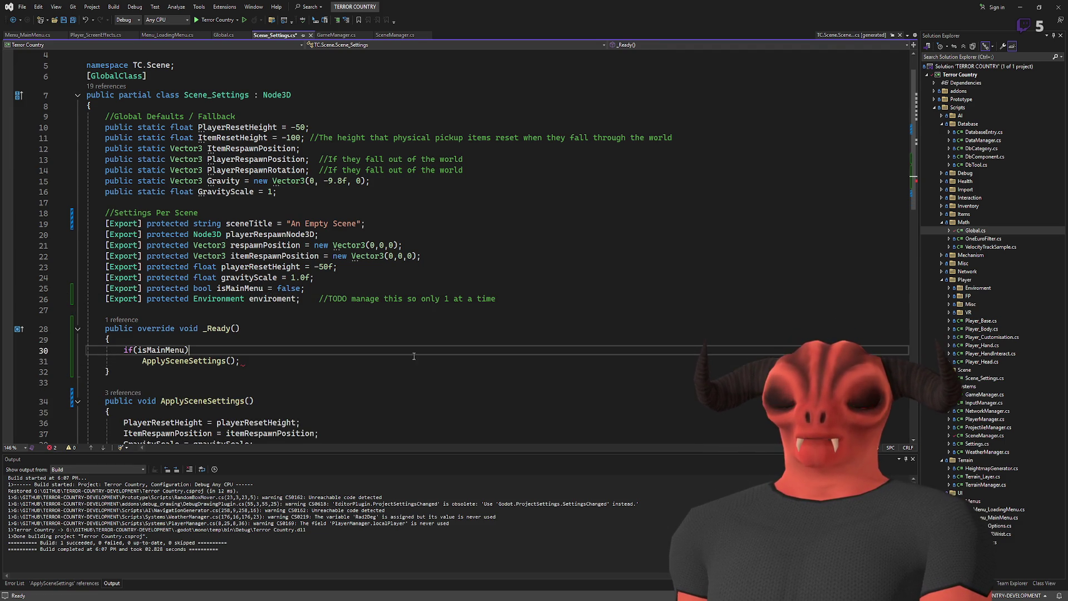
key("ctrl+s")
key("alt+Tab")
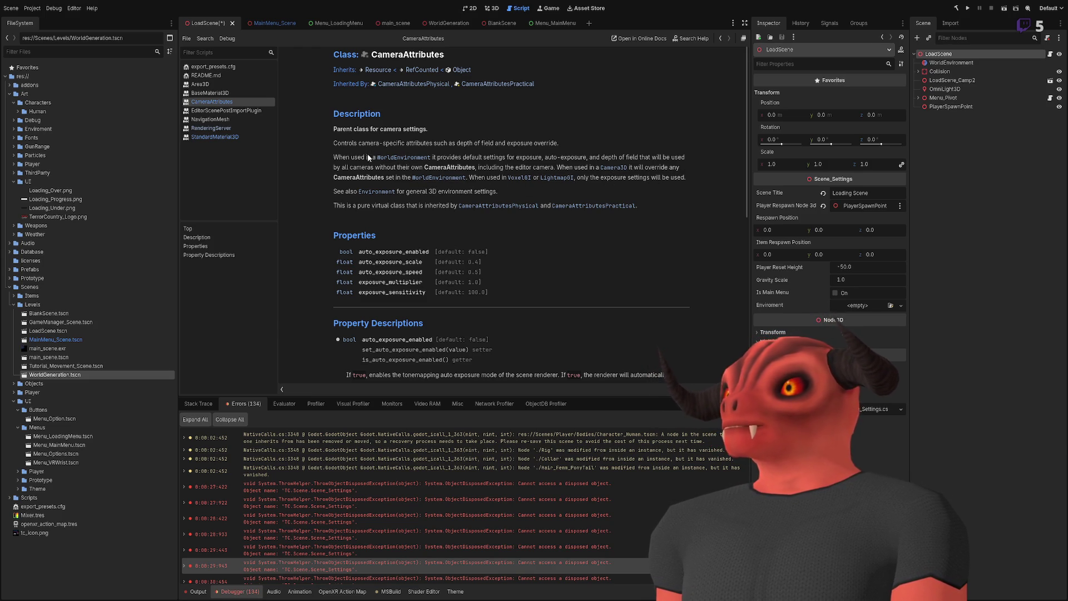
scroll(396, 241, "down", 3)
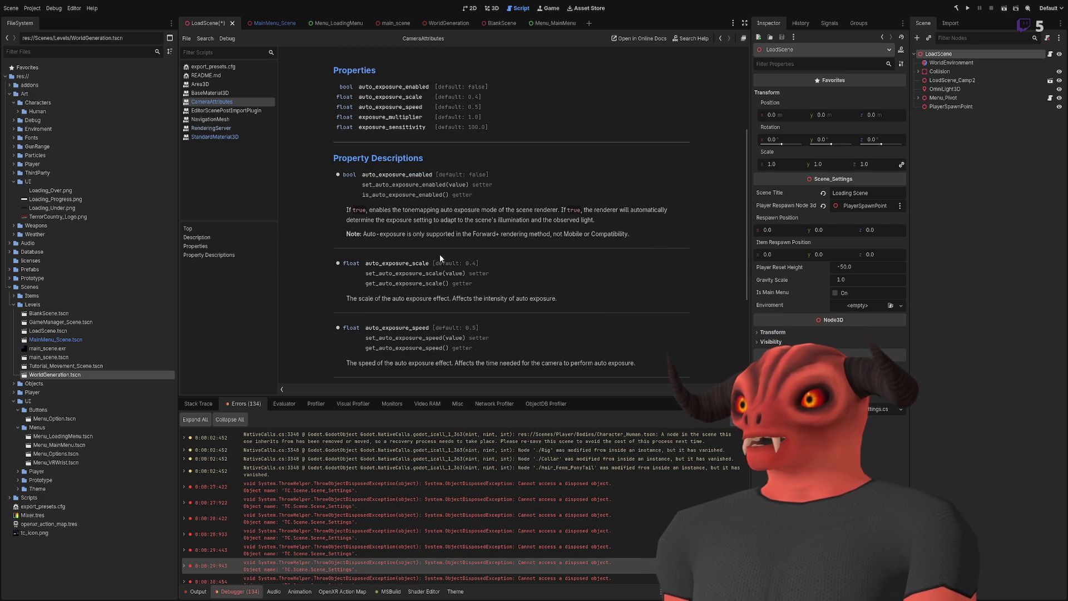
scroll(494, 298, "down", 3)
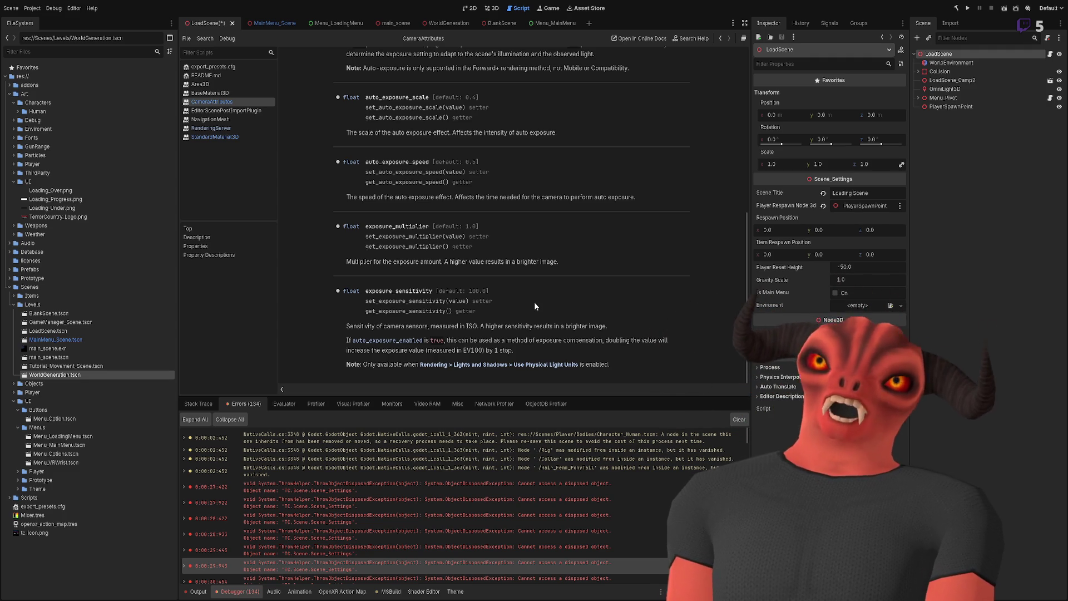
scroll(545, 309, "up", 3)
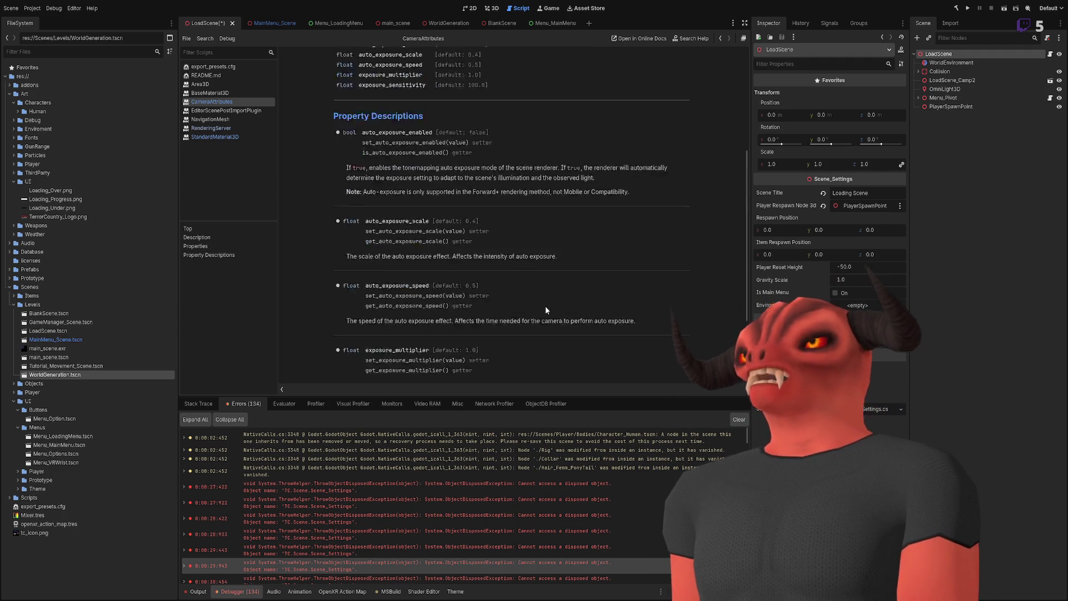
scroll(545, 308, "up", 5)
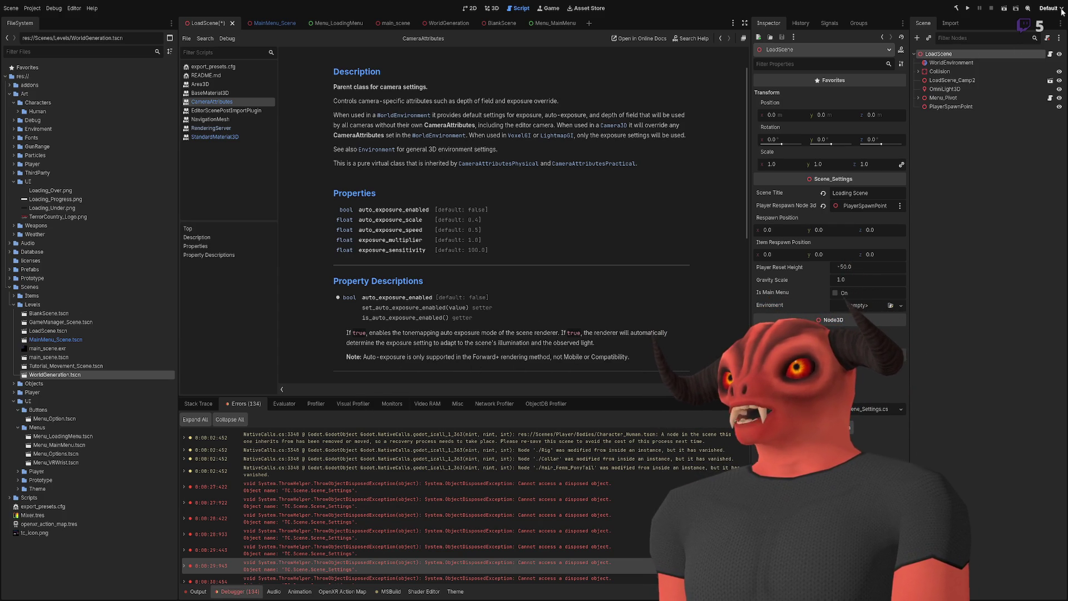
scroll(482, 282, "down", 5)
scroll(486, 281, "up", 6)
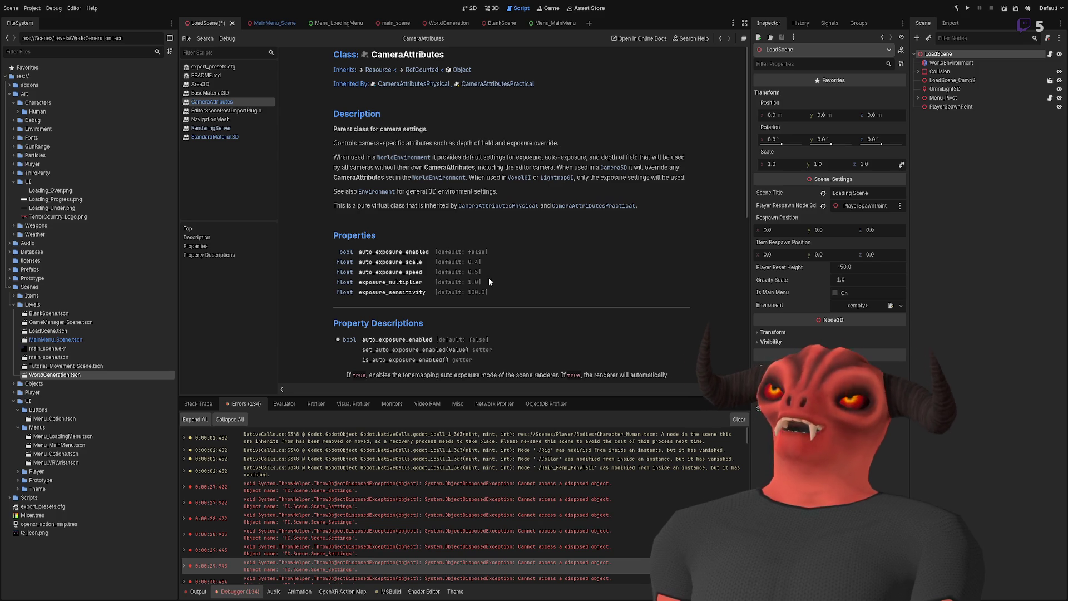
scroll(489, 281, "down", 3)
scroll(490, 276, "down", 9)
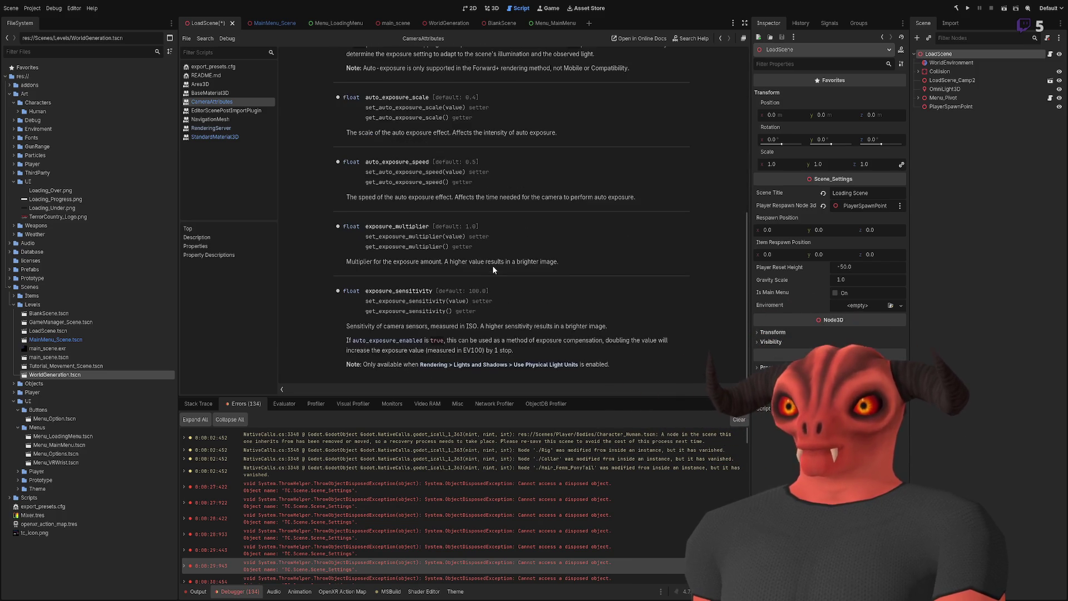
scroll(493, 265, "up", 11)
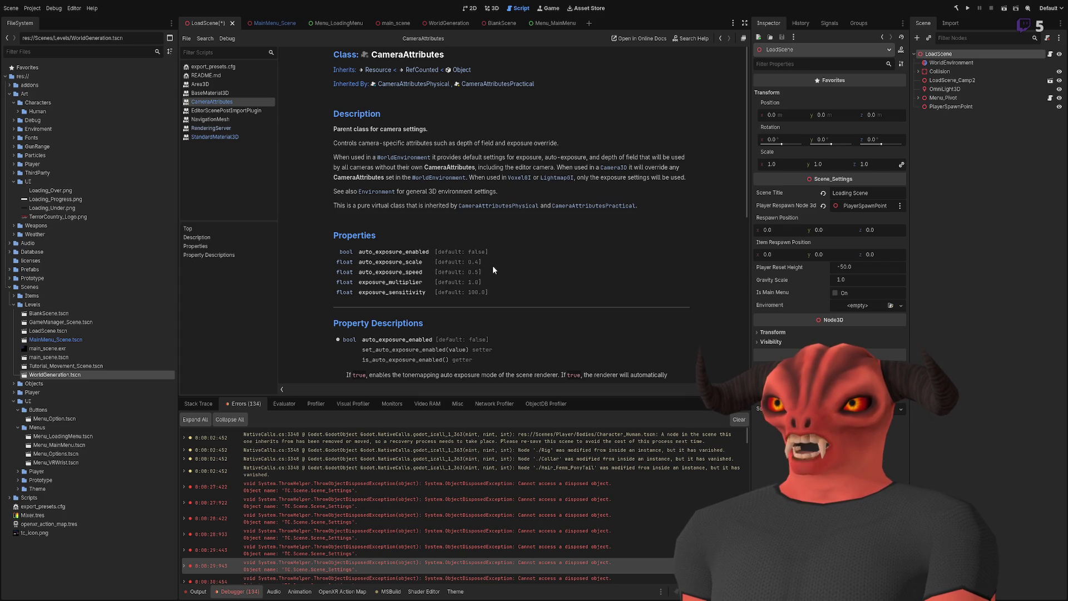
scroll(492, 266, "down", 8)
scroll(492, 265, "up", 8)
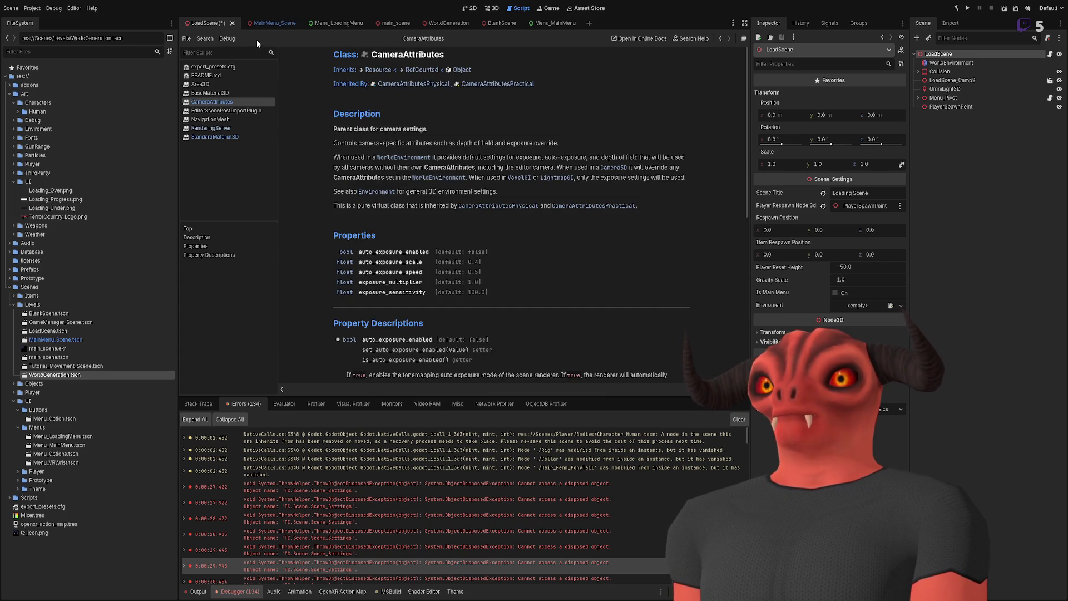
left_click(263, 25)
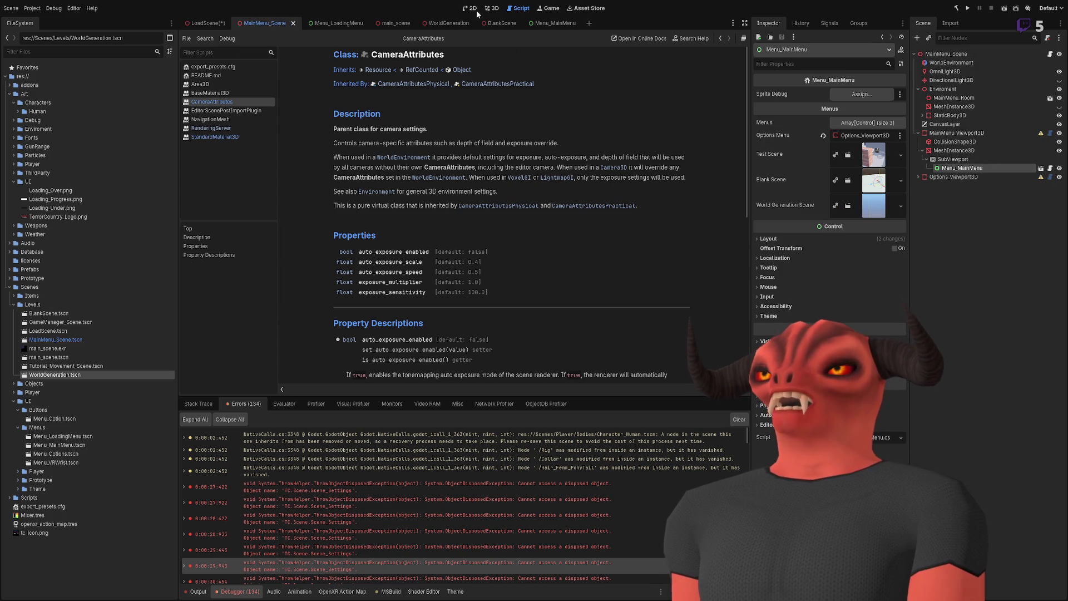
Step: Show MainMenu_Scene in the 3D viewport and clear the logged errors
left_click(495, 9)
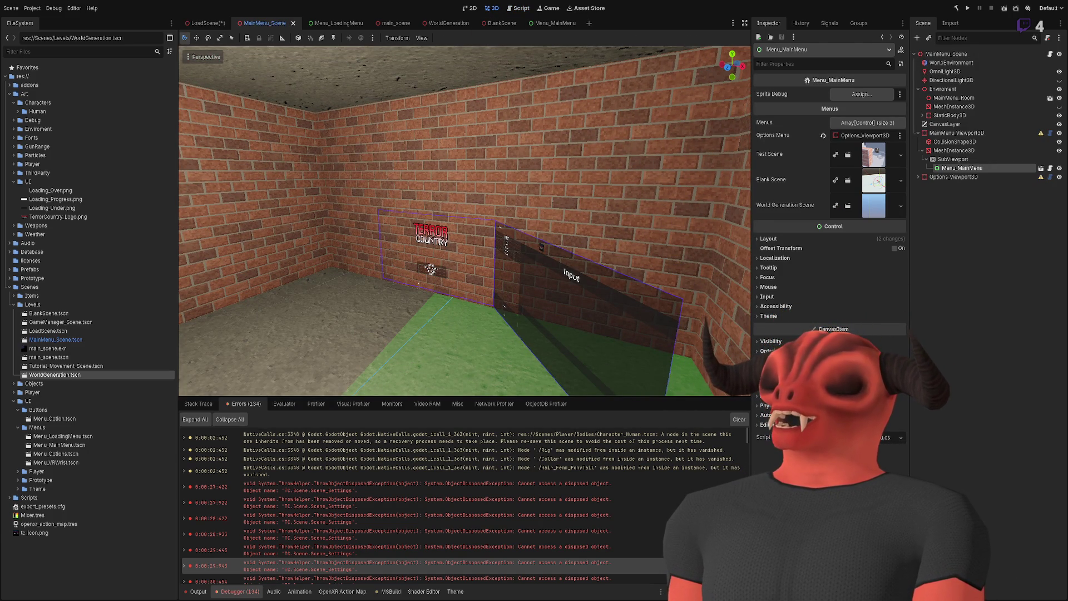
left_click_drag(556, 262, 544, 304)
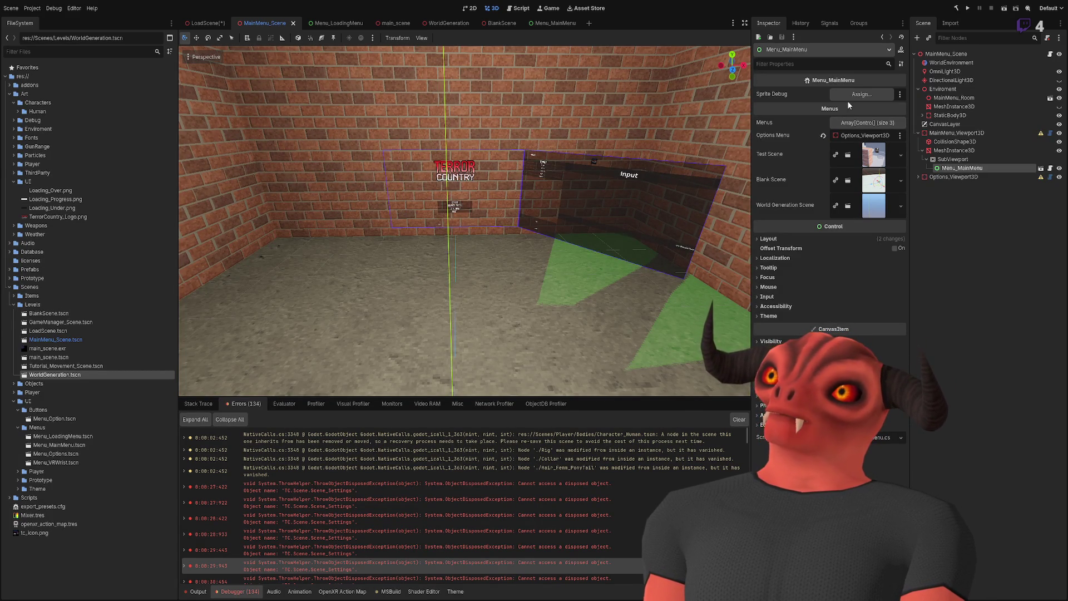
left_click(977, 307)
left_click(739, 419)
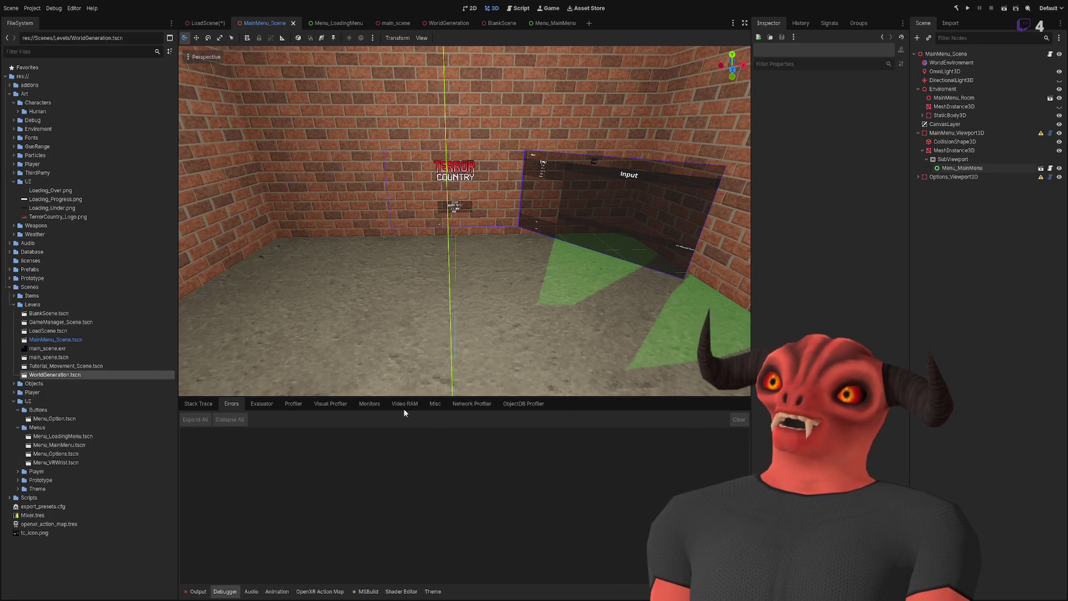
Step: Fly around the brick room to view the logo, main menu and Input options panels
mouse_move(442, 246)
left_mouse_down()
mouse_move(423, 262)
mouse_move(339, 250)
mouse_move(350, 262)
mouse_move(421, 255)
left_mouse_up()
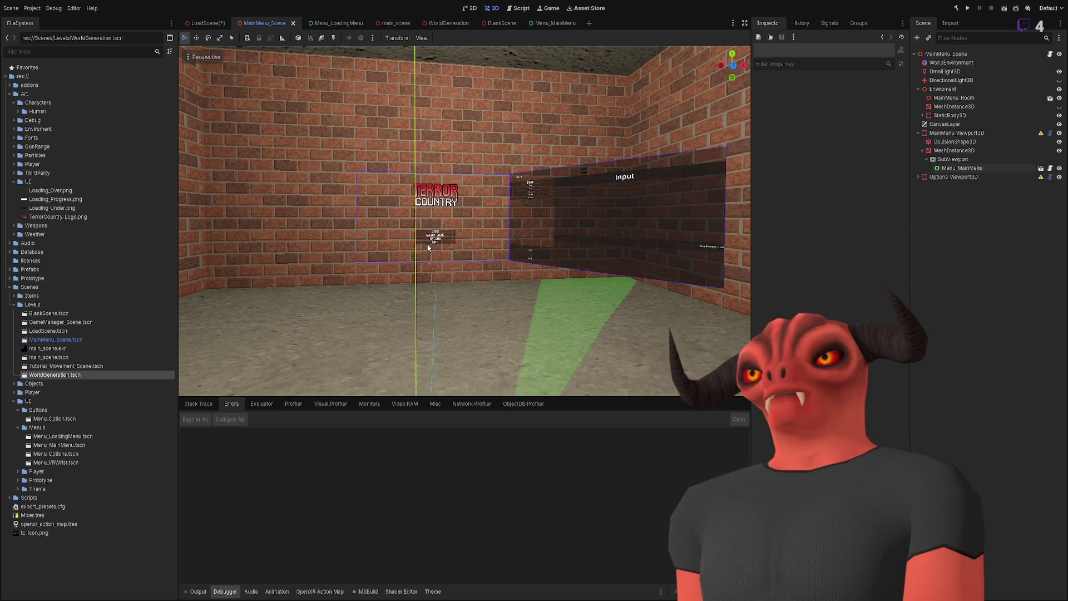
right_click(427, 238)
key("a")
key("s")
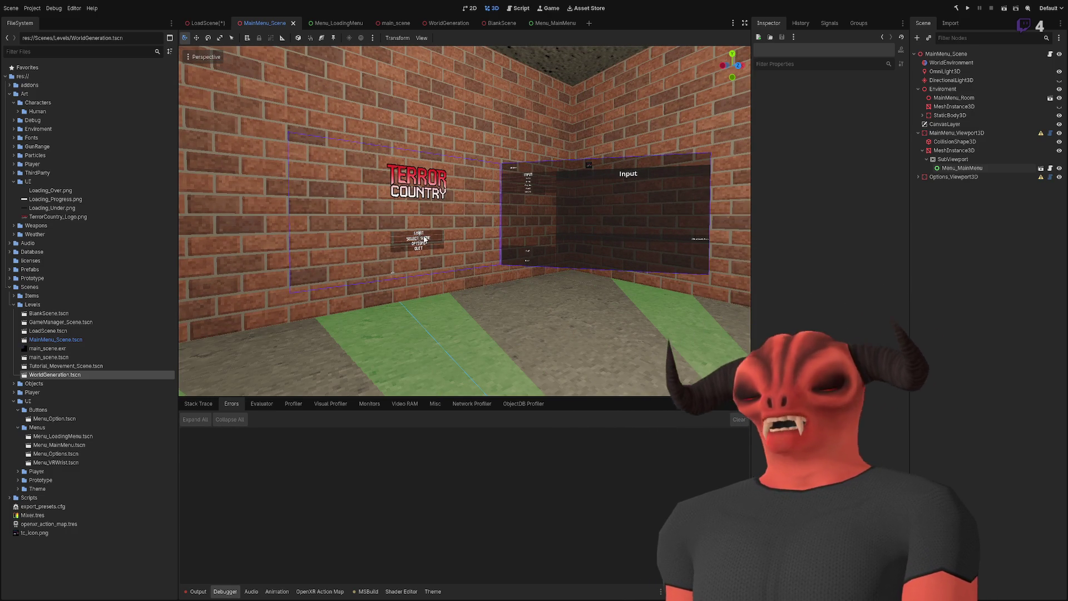
right_click(429, 241)
key("w")
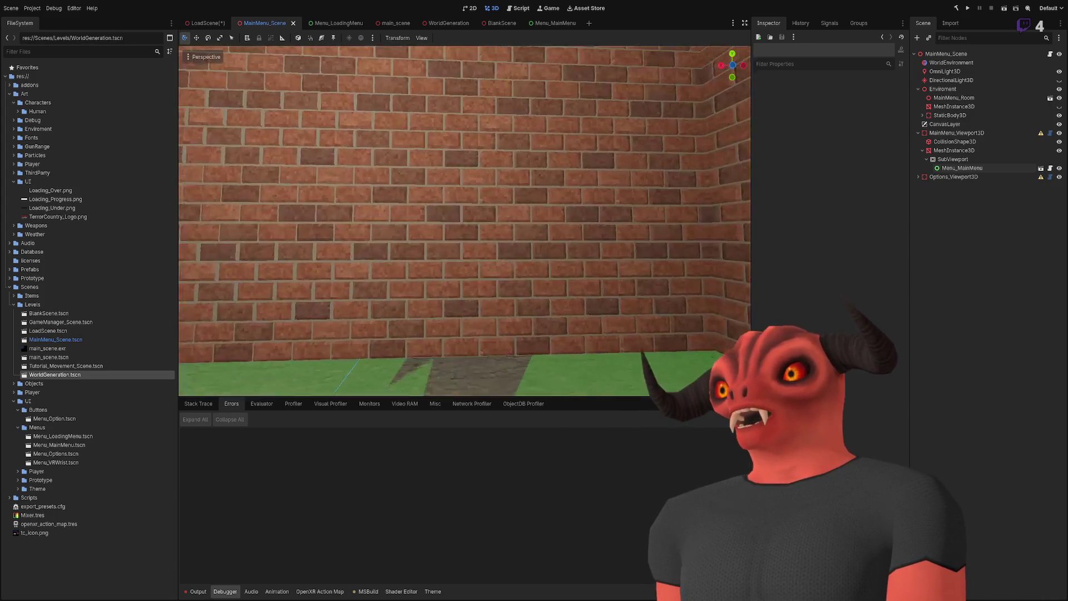
key("s")
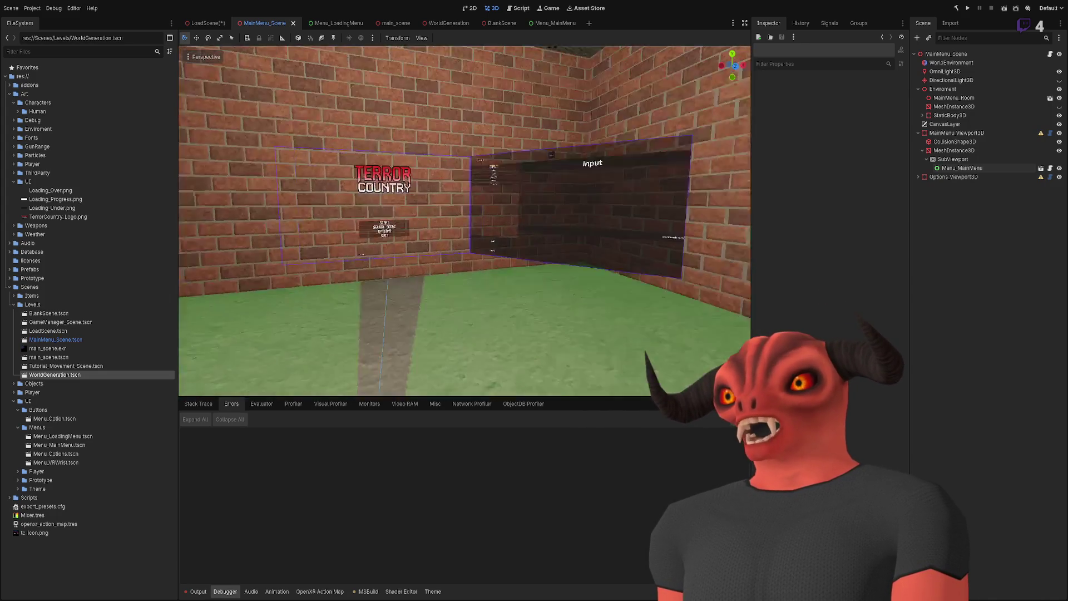
key("s")
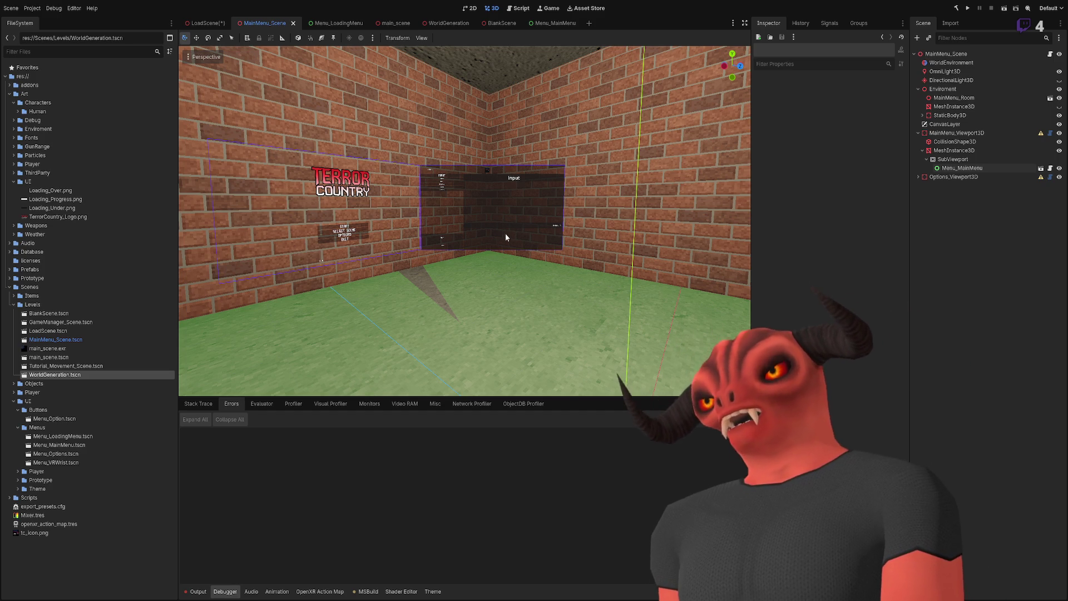
scroll(501, 266, "down", 5)
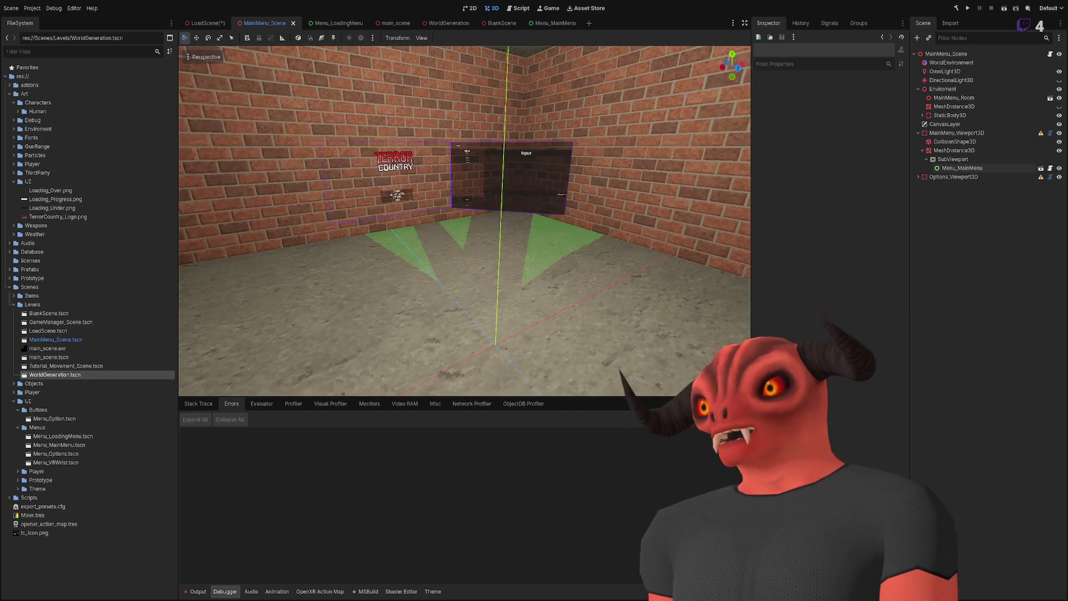
scroll(465, 220, "up", 5)
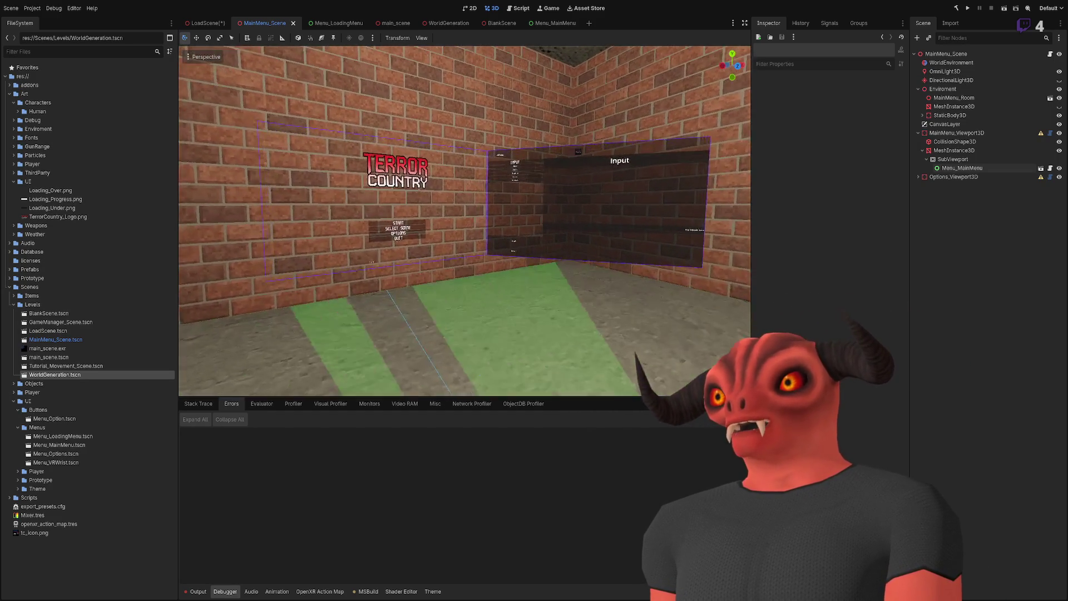
scroll(499, 262, "down", 2)
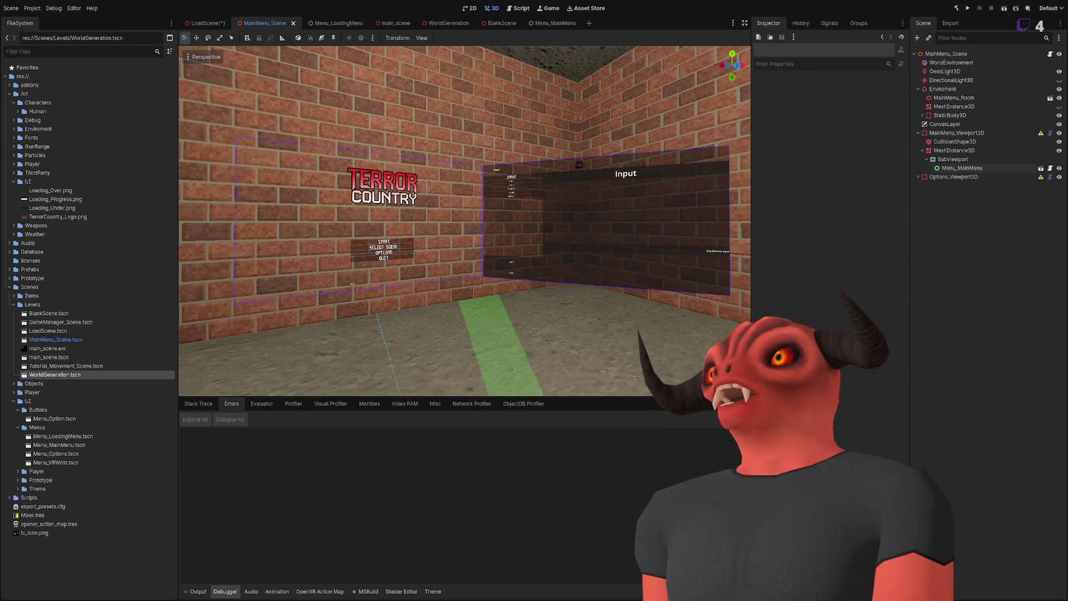
scroll(500, 264, "down", 2)
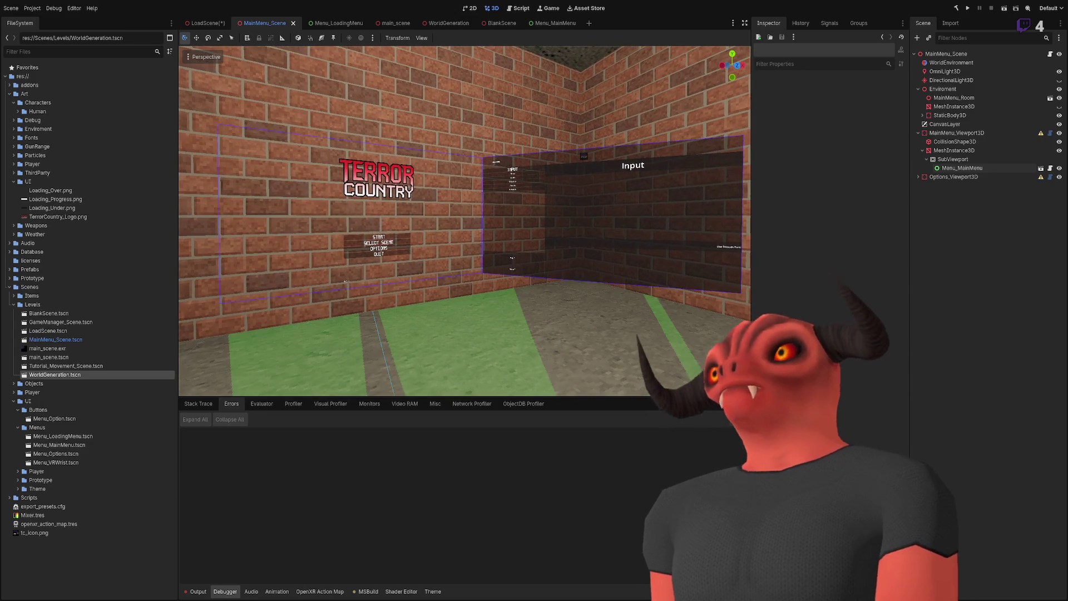
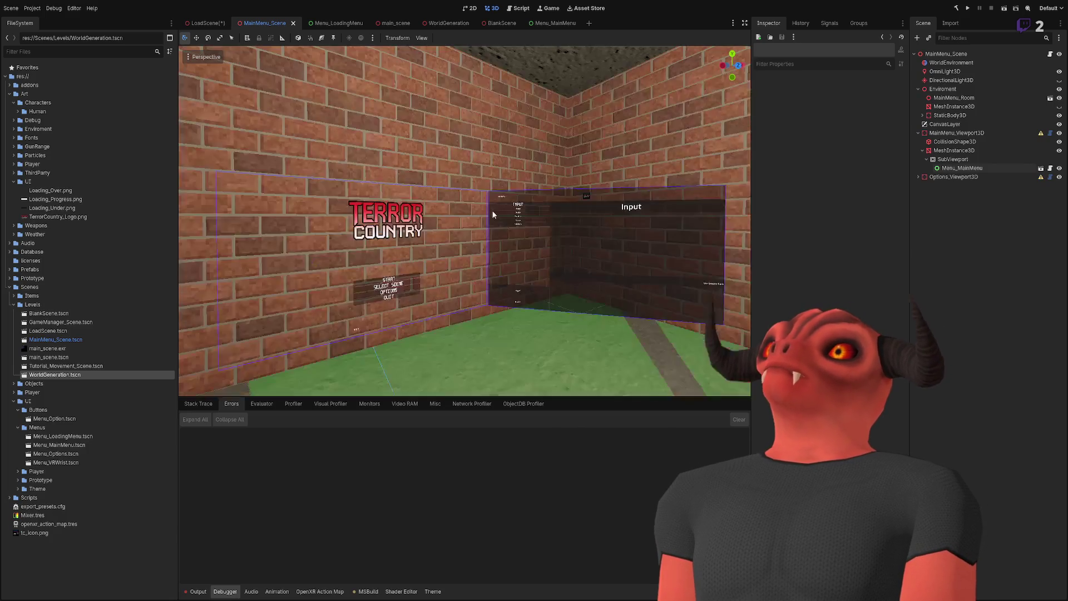
Step: Orbit and zoom around the main menu room, turning toward the TERROR COUNTRY title wall
scroll(492, 209, "down", 5)
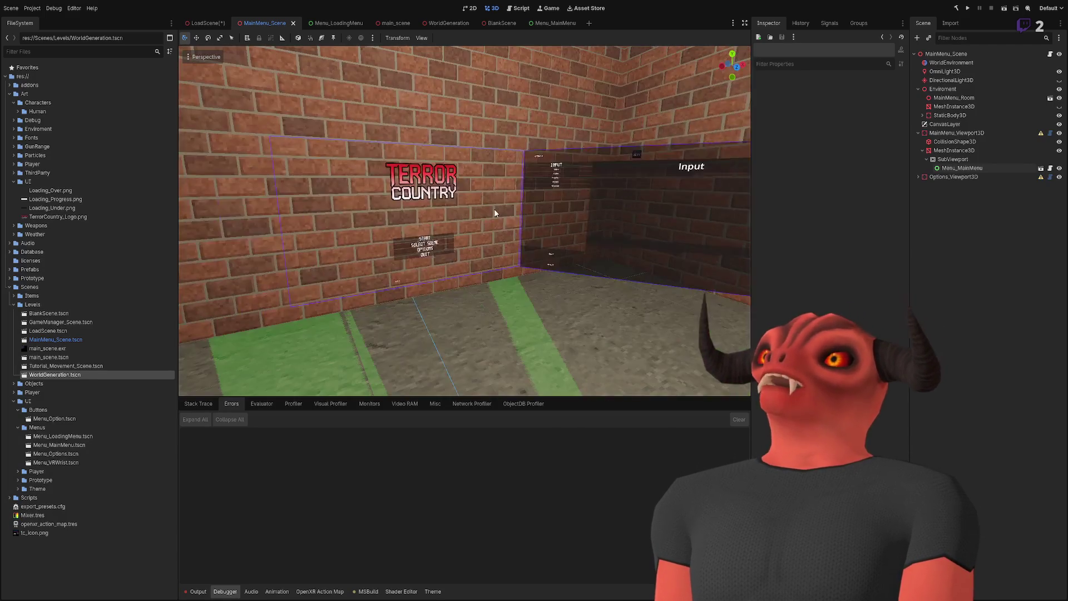
scroll(493, 210, "up", 5)
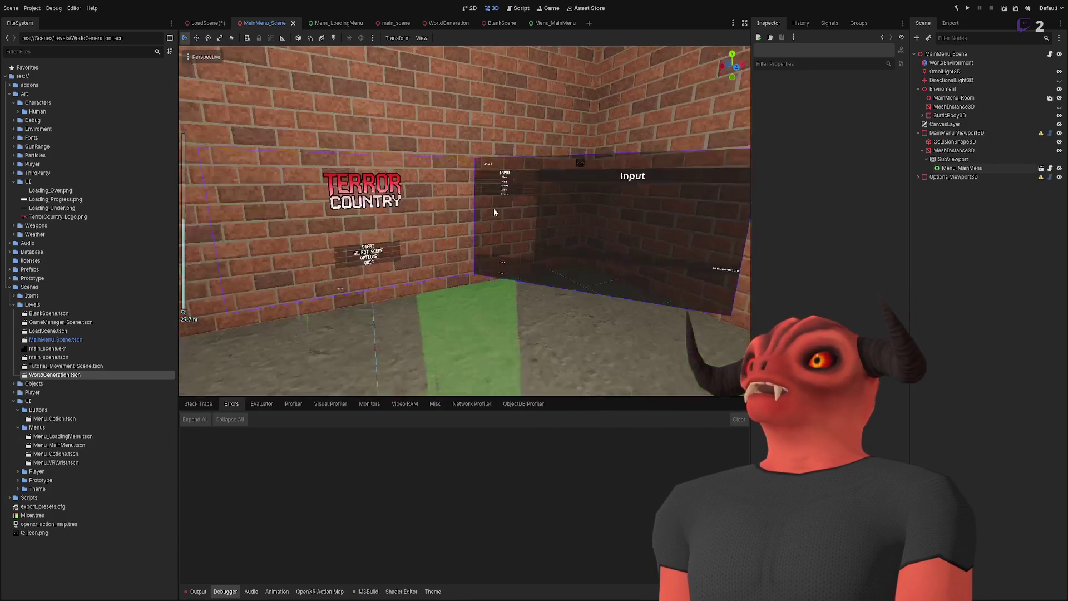
left_click_drag(494, 213, 491, 212)
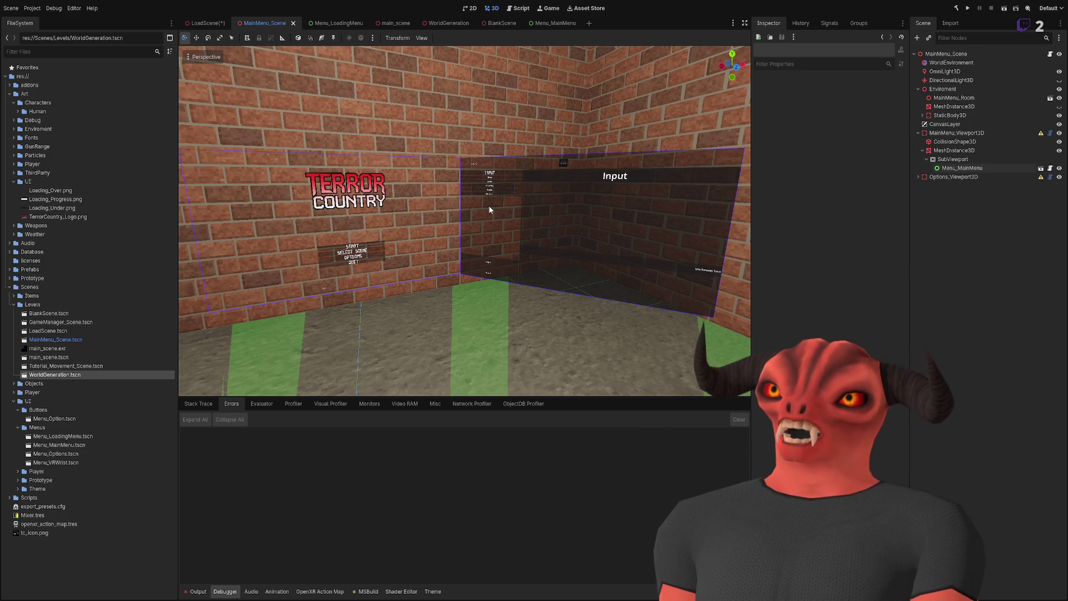
scroll(509, 162, "down", 5)
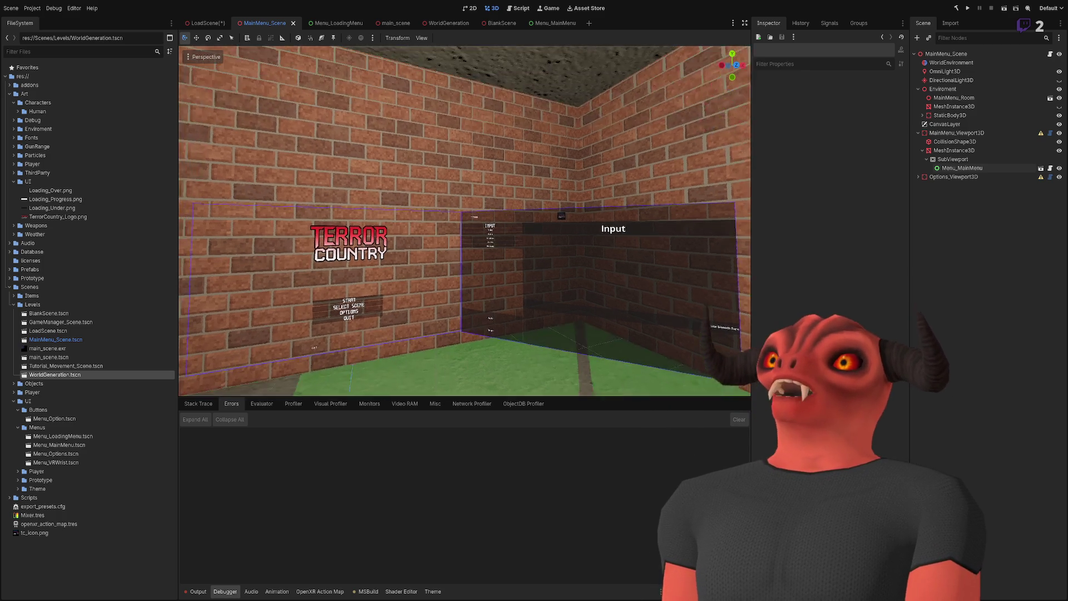
scroll(499, 238, "up", 4)
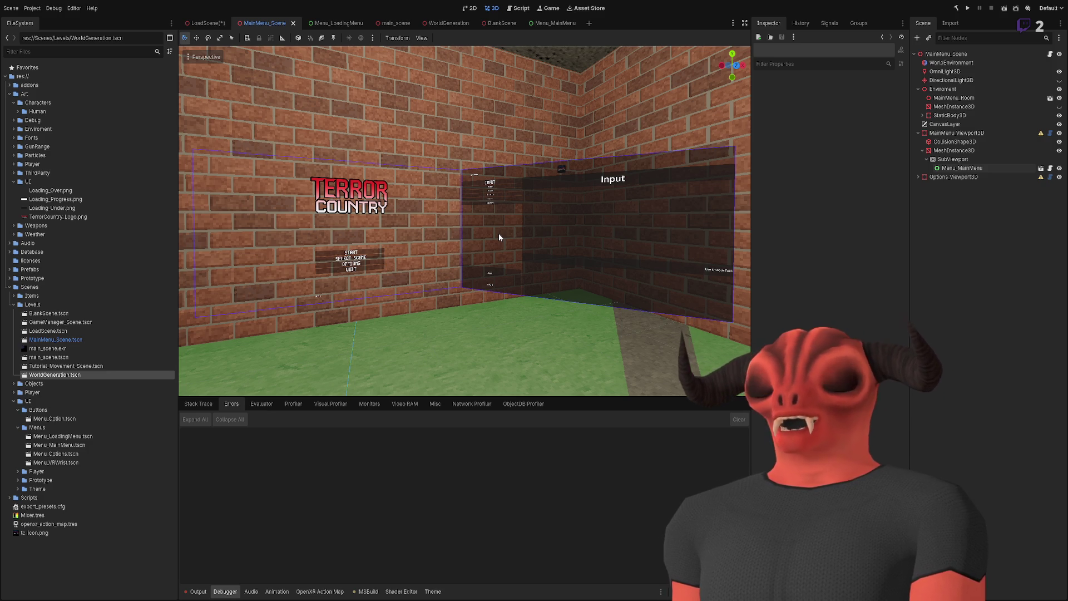
left_click_drag(544, 232, 456, 233)
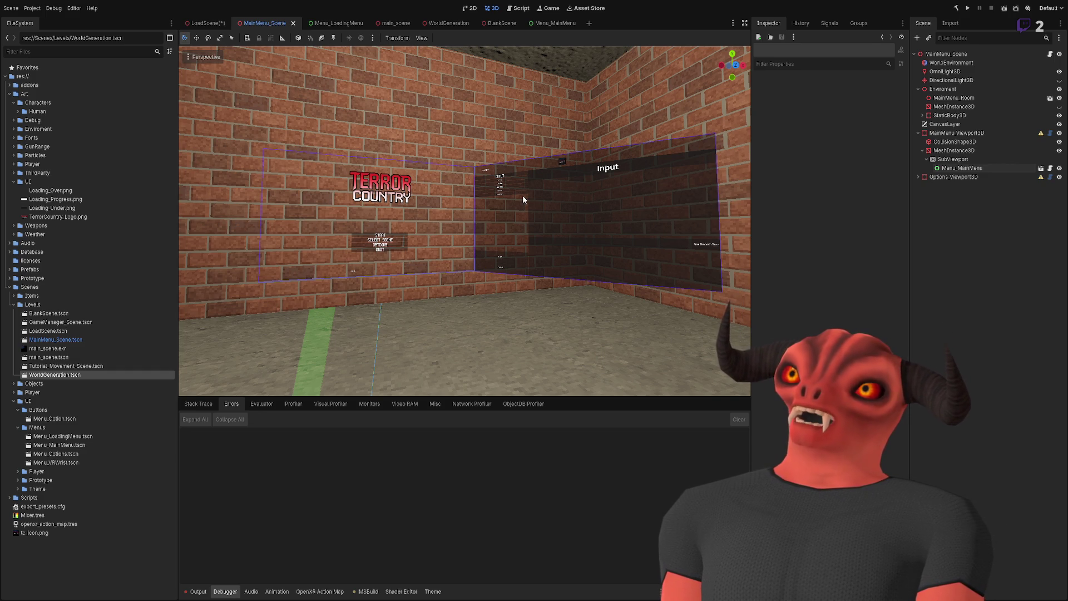
Step: Fly the camera in front of the TERROR COUNTRY menu wall, ending turned toward the Input panel
left_click_drag(523, 195, 550, 200)
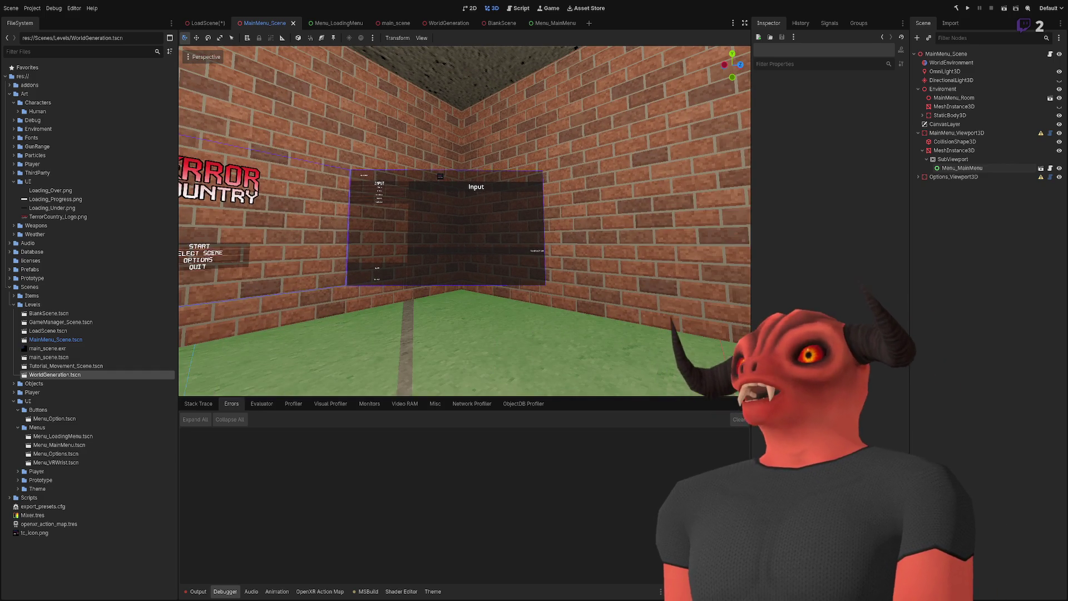
key("w")
key("w")
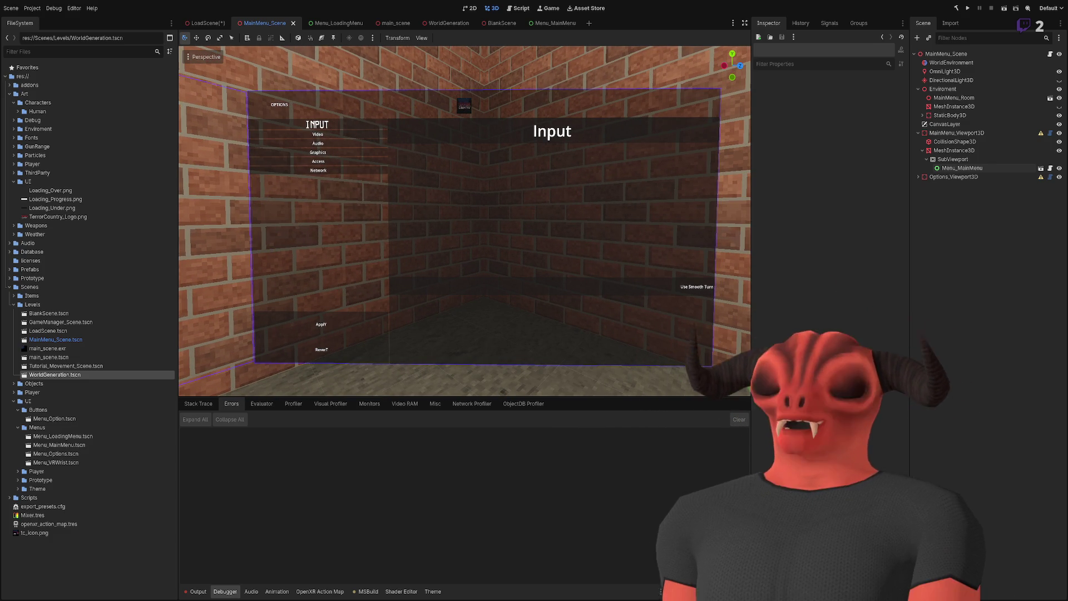
key("s")
key("s")
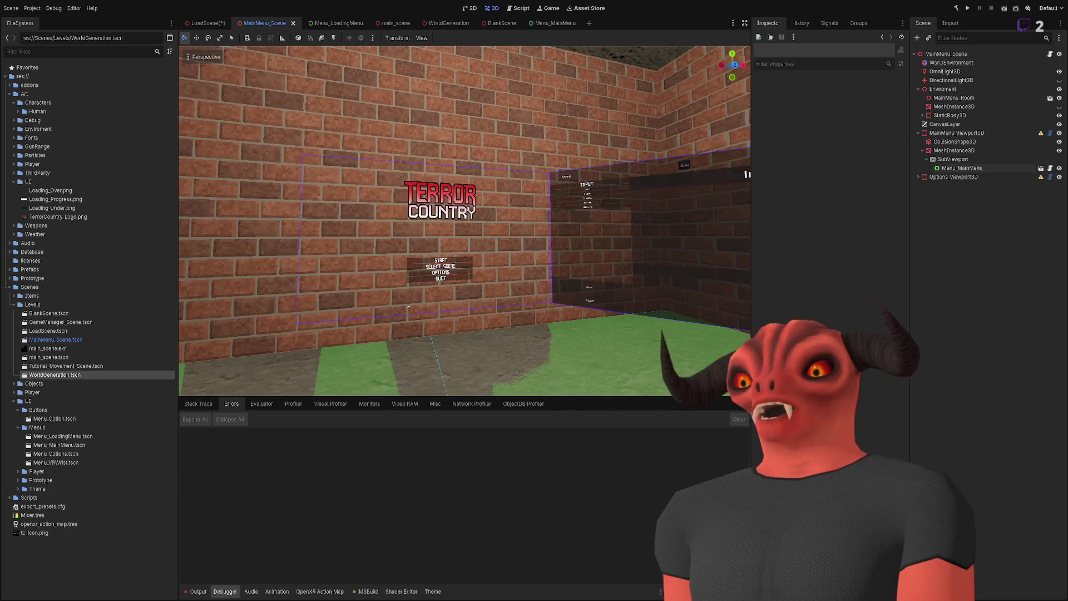
key("w")
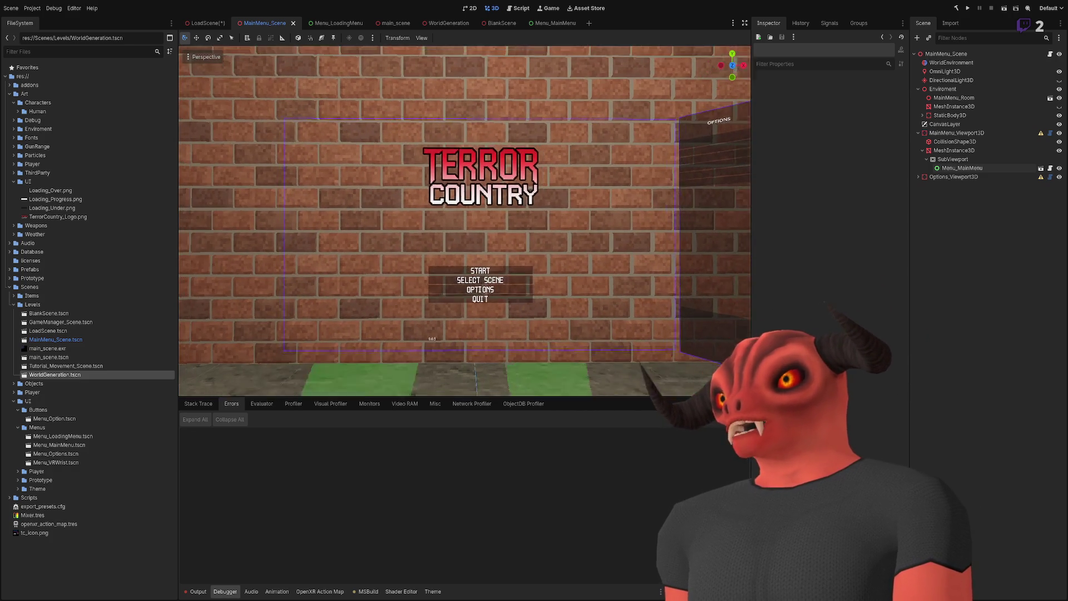
key("d")
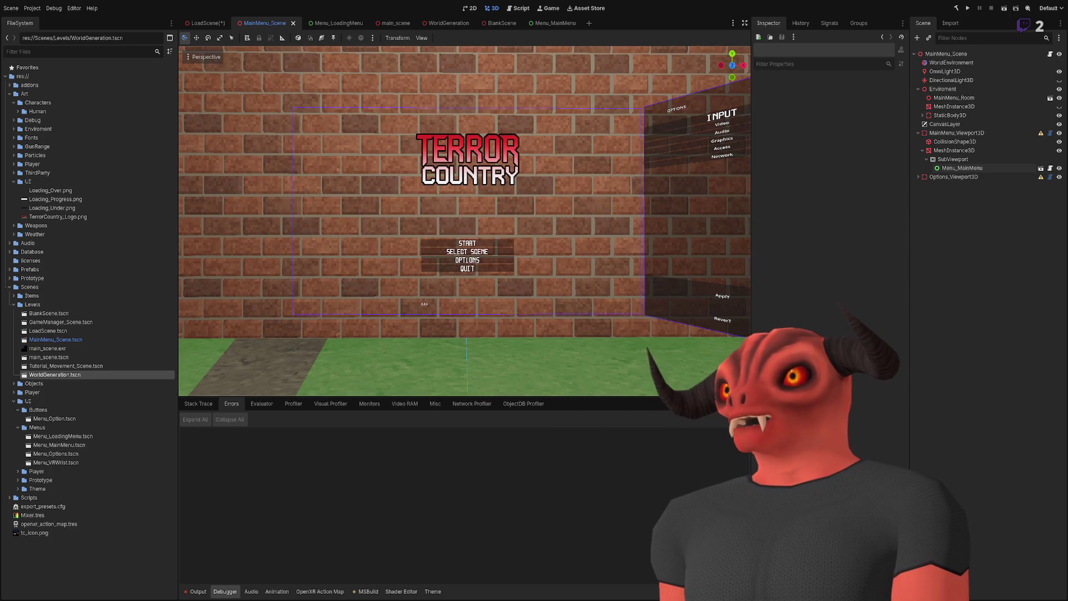
key("w")
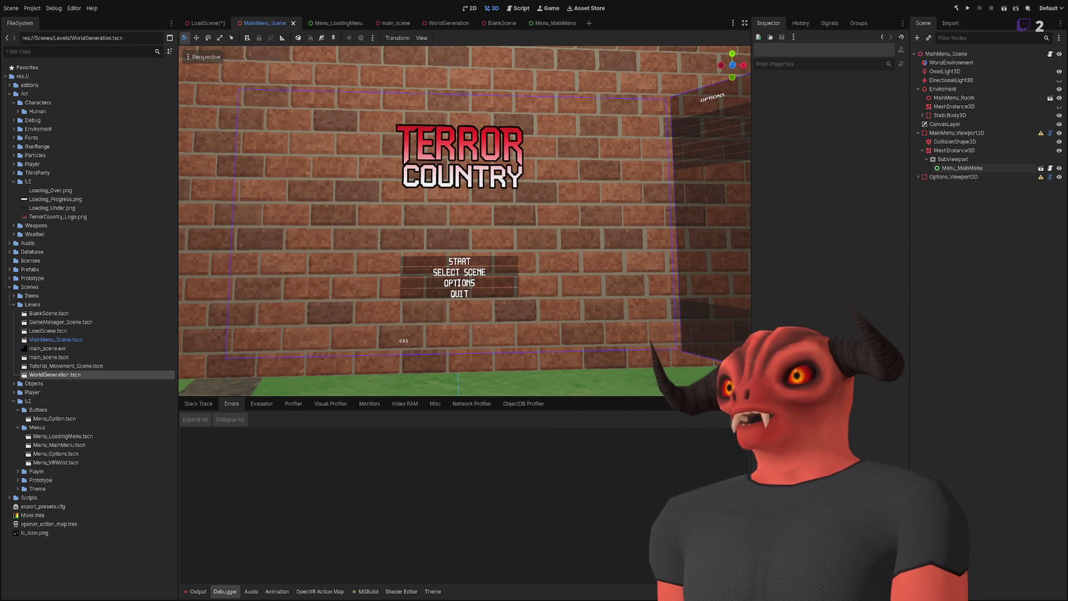
key("a")
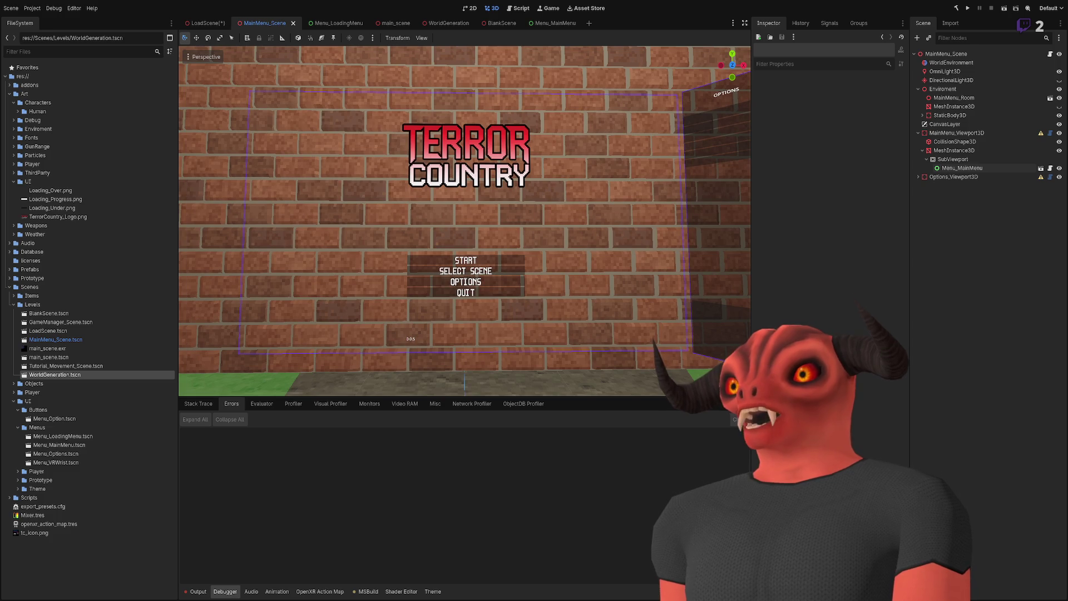
key("d")
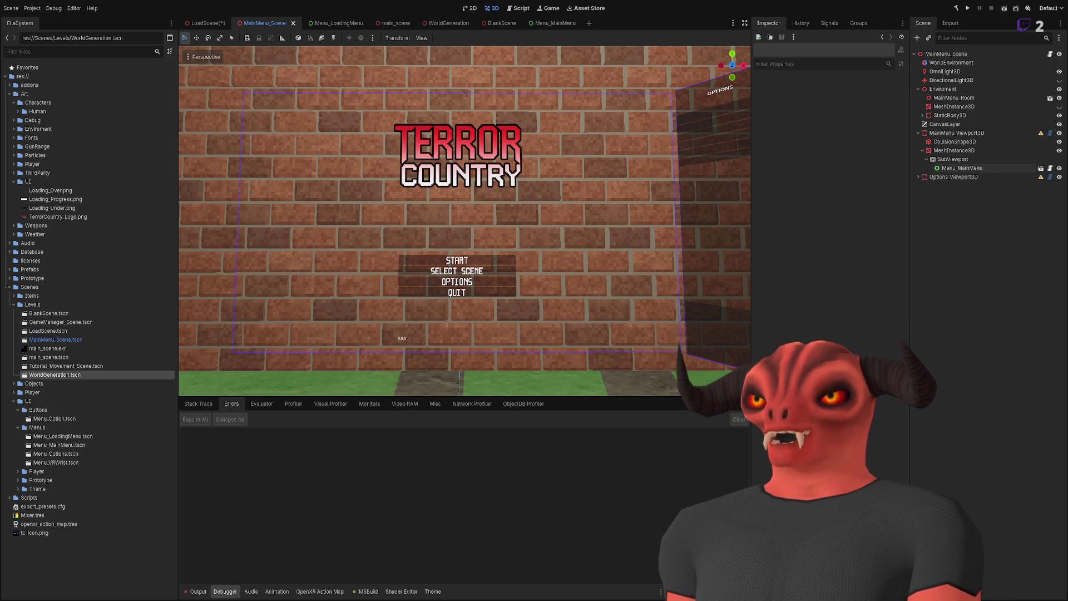
mouse_move(464, 222)
left_mouse_down()
mouse_move(545, 225)
mouse_move(426, 217)
mouse_move(506, 218)
mouse_move(509, 228)
mouse_move(517, 188)
mouse_move(512, 217)
mouse_move(545, 212)
mouse_move(501, 214)
mouse_move(540, 214)
left_mouse_up()
Step: Zoom and swing the view close onto the title and its START, SELECT SCENE, OPTIONS, QUIT menu
scroll(465, 222, "down", 5)
scroll(517, 192, "down", 5)
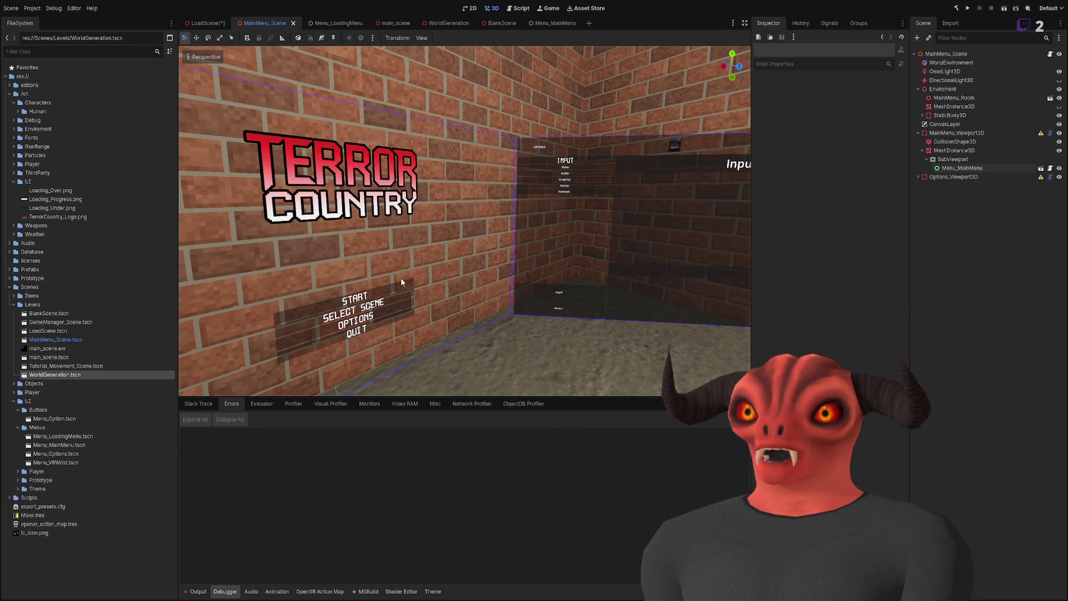
mouse_move(479, 249)
left_mouse_down()
mouse_move(537, 249)
mouse_move(439, 255)
left_mouse_up()
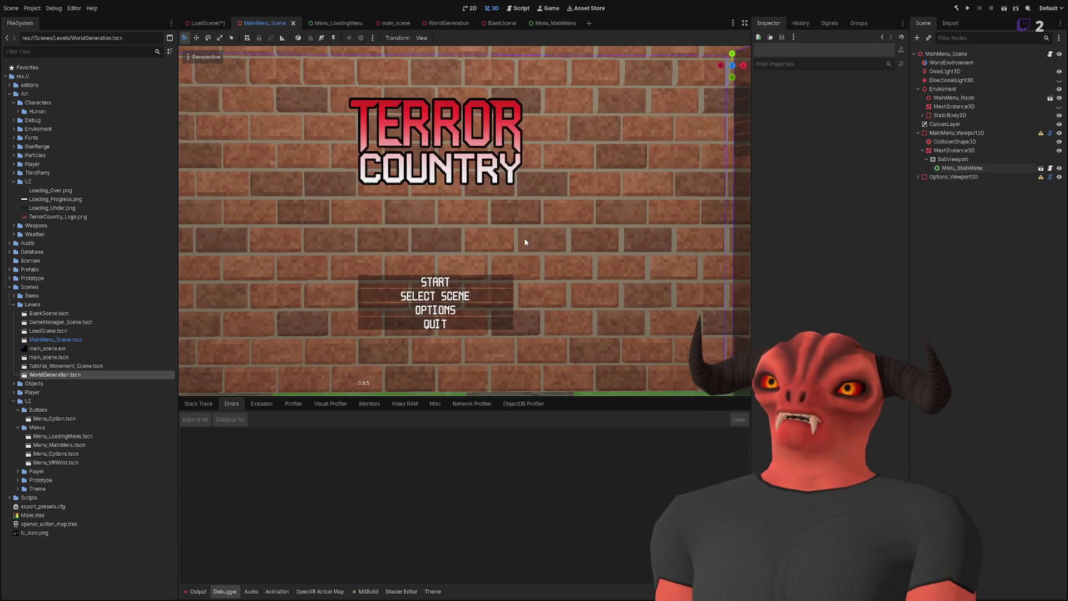
left_click_drag(520, 215, 519, 212)
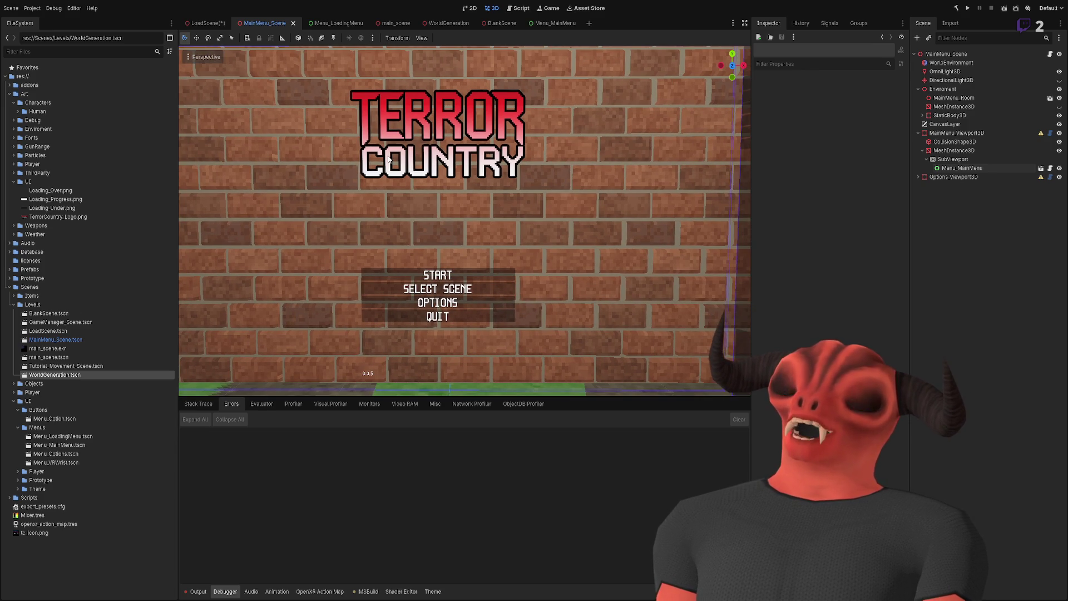
left_click(198, 28)
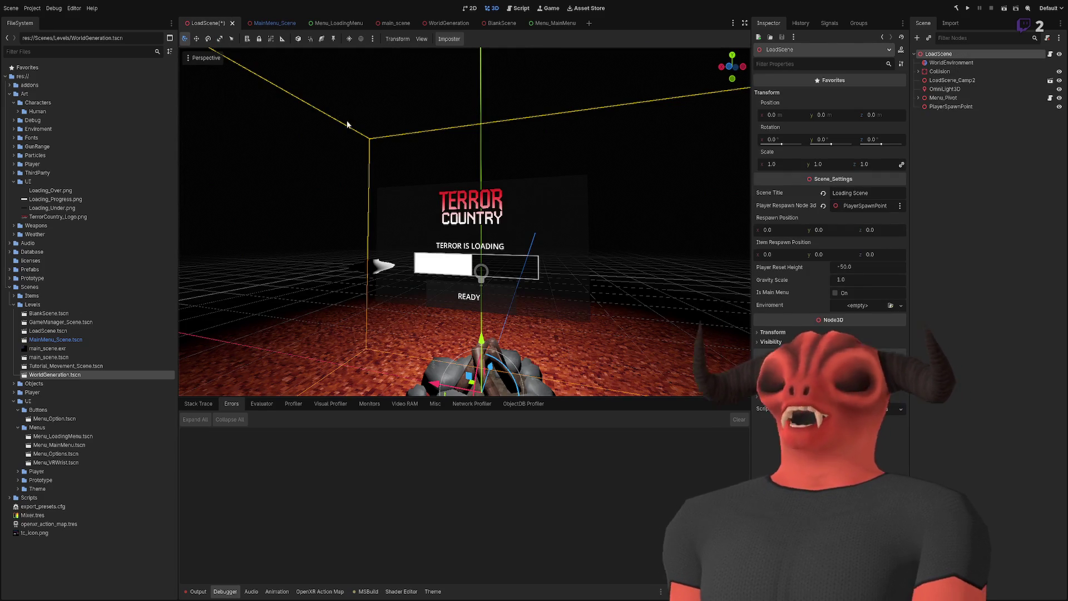
left_click(265, 23)
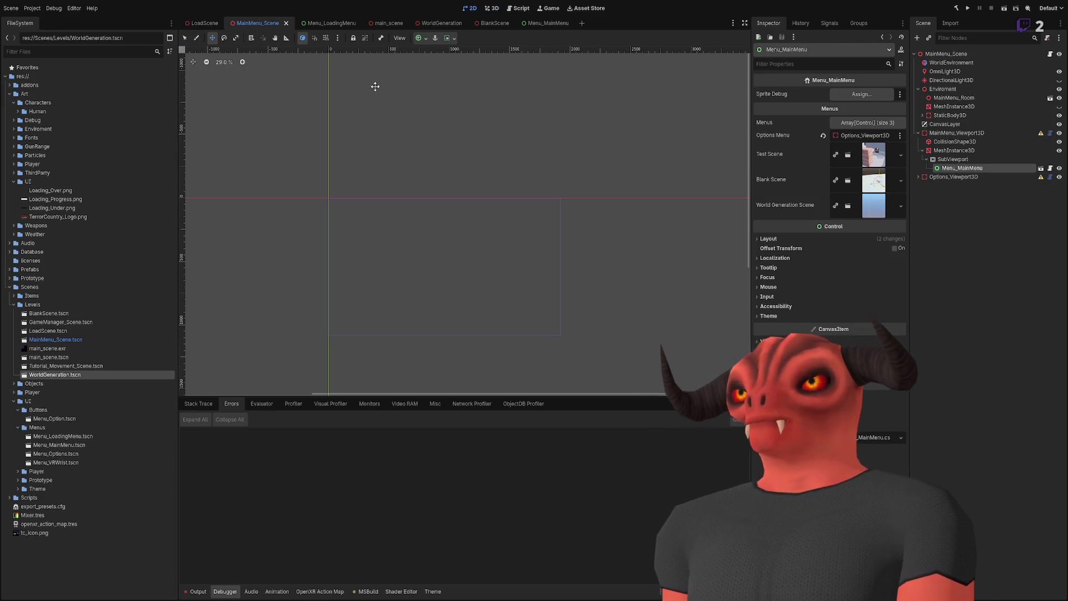
left_click(548, 8)
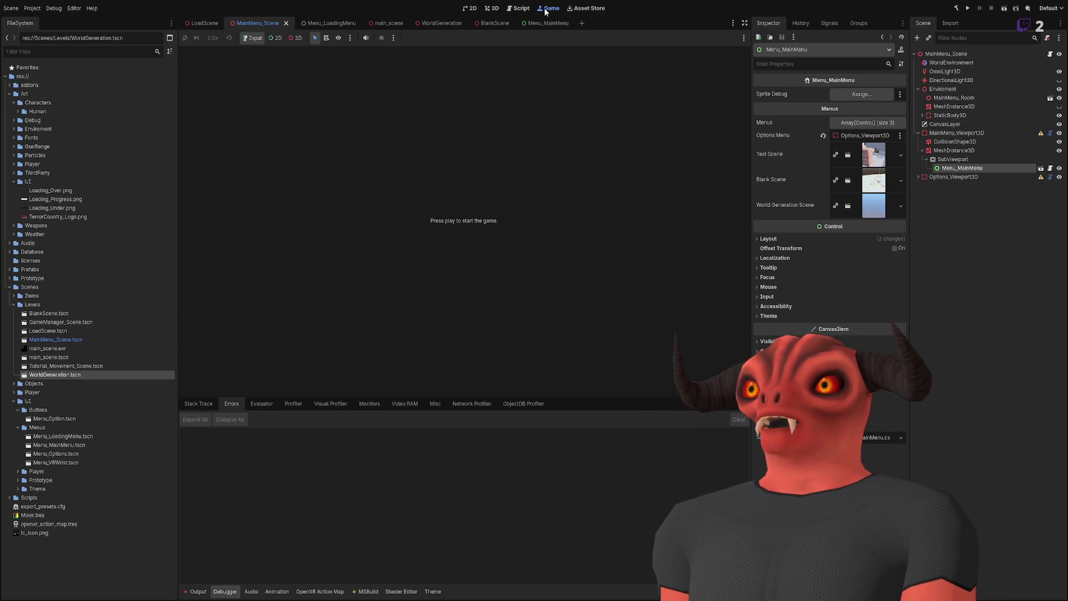
left_click(493, 9)
left_click_drag(414, 152, 473, 157)
key("w")
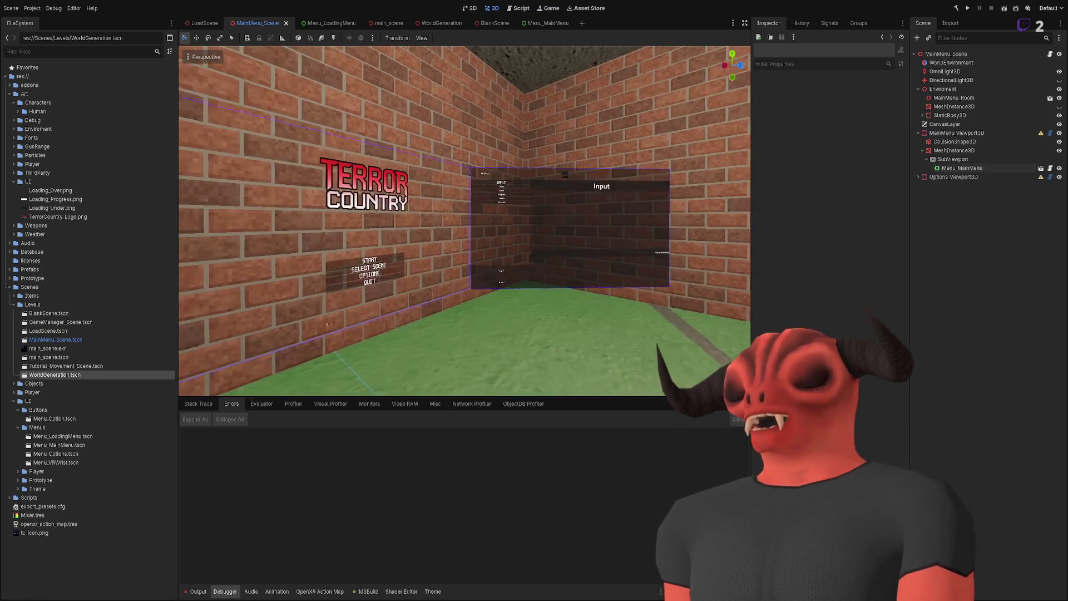
Step: Collapse MainMenu_Viewport3D and select the MainMenu_Scene root to show its Scene_Settings
key("s")
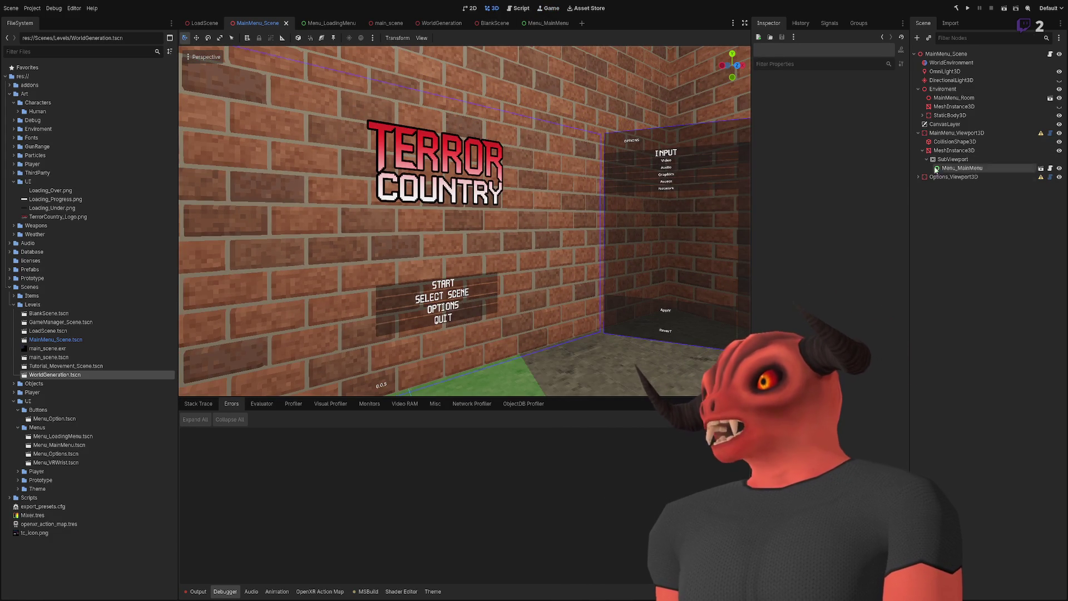
left_click(919, 133)
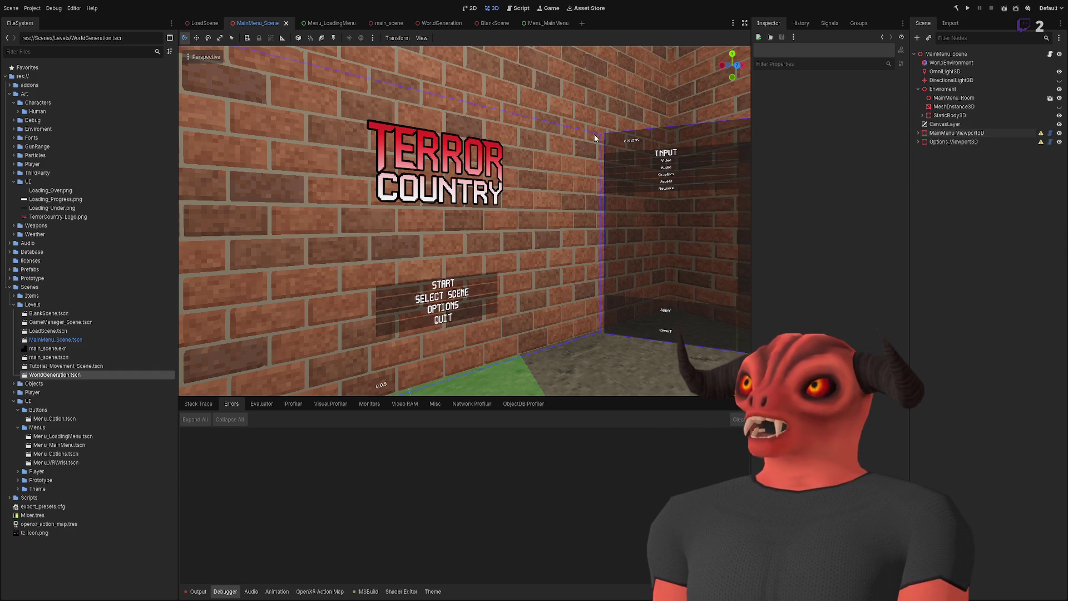
left_click(943, 53)
key("f")
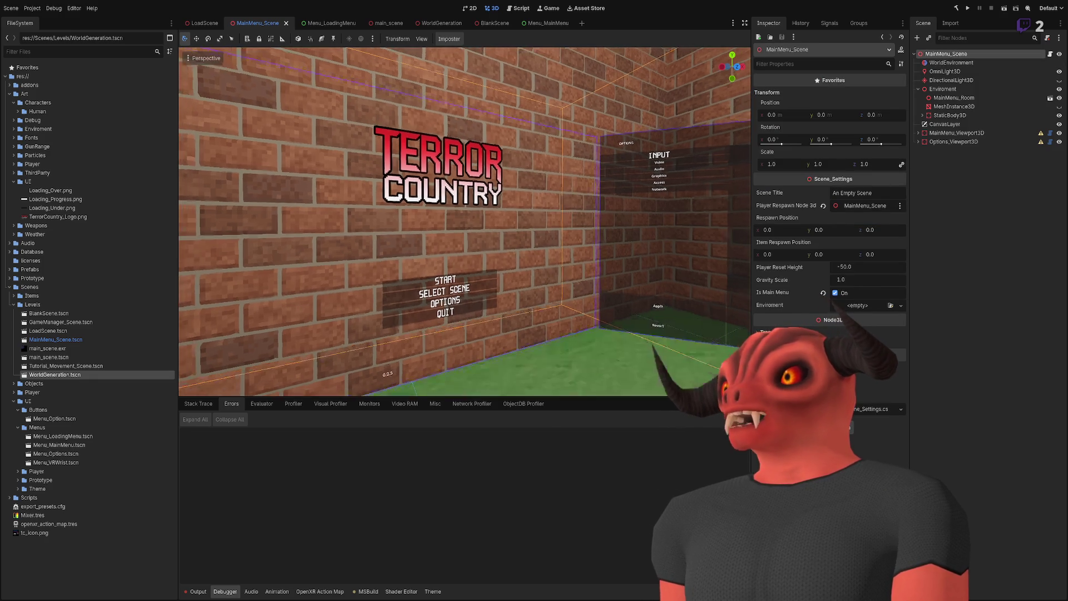
Step: Review WorldEnvironment's environment settings, deselect it, and expand the Art/Enviroment folder
left_click(944, 63)
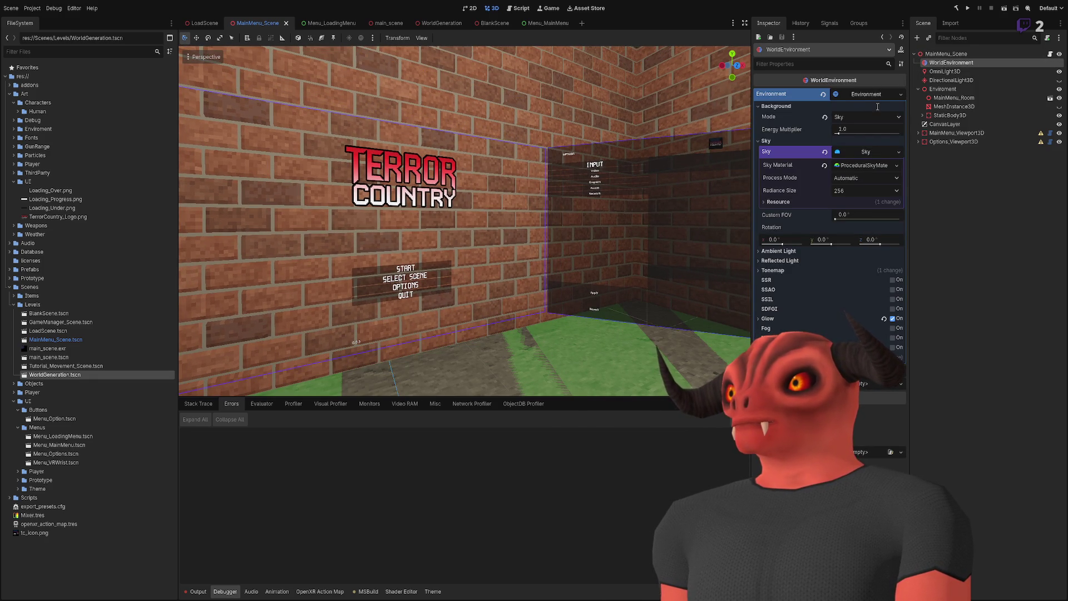
left_click(935, 314)
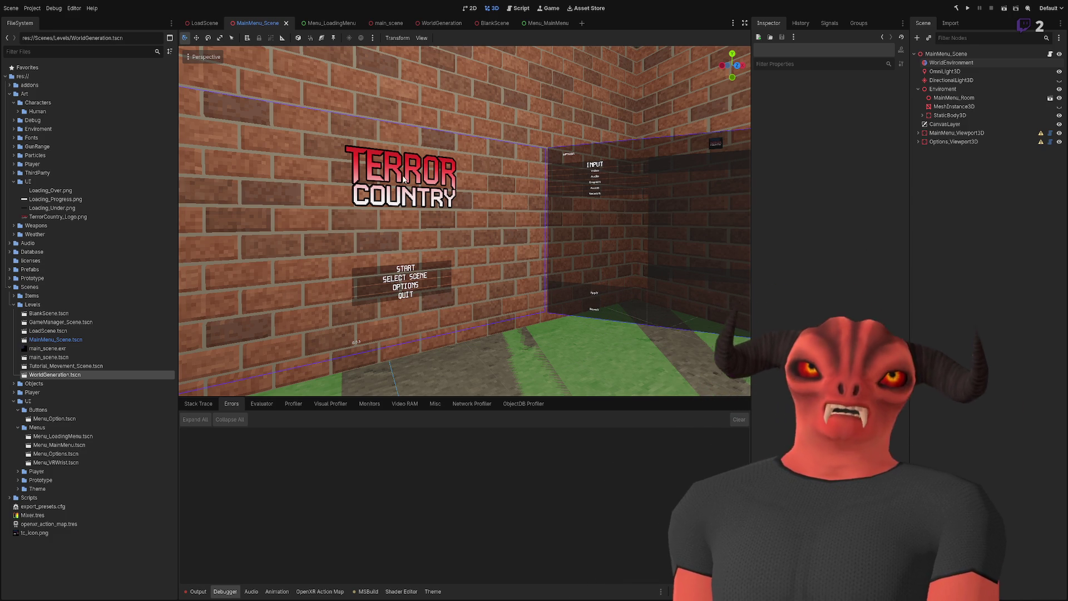
left_click(14, 129)
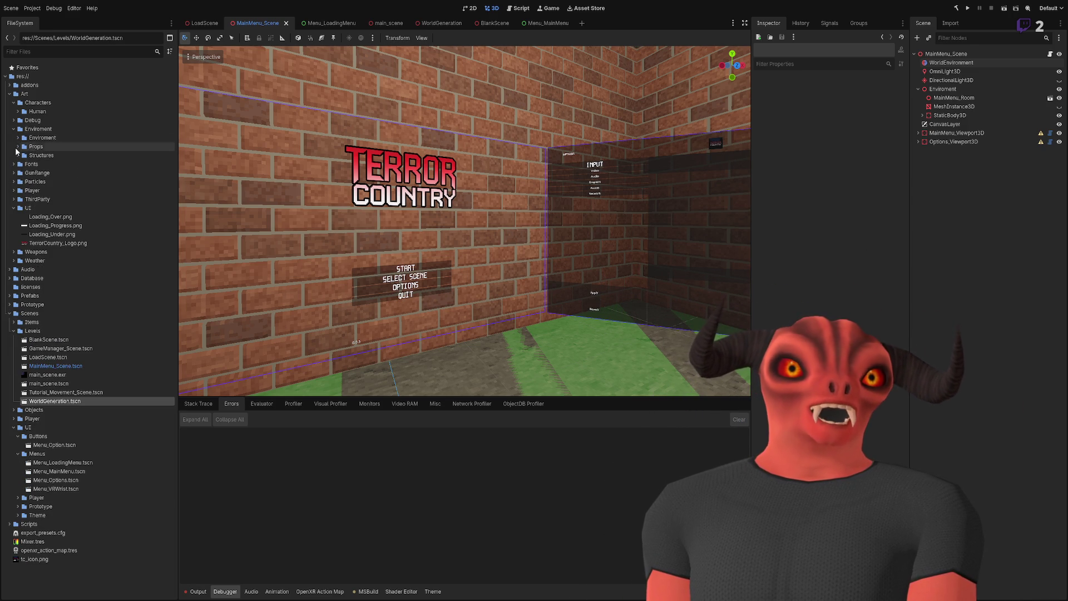
left_click(13, 130)
left_click(9, 93)
left_click(9, 146)
left_click(9, 112)
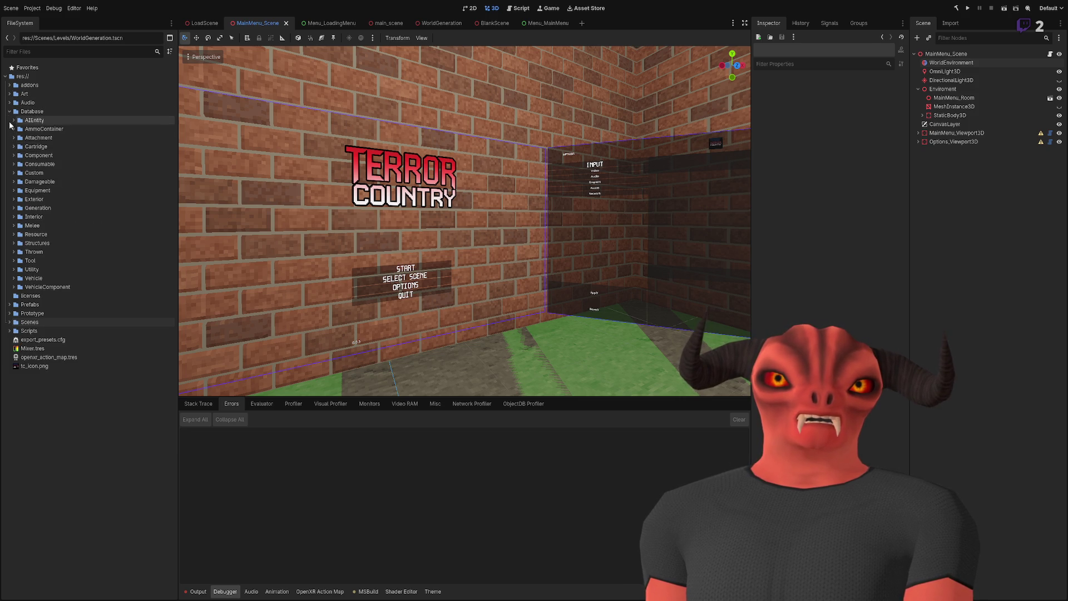
left_click(65, 451)
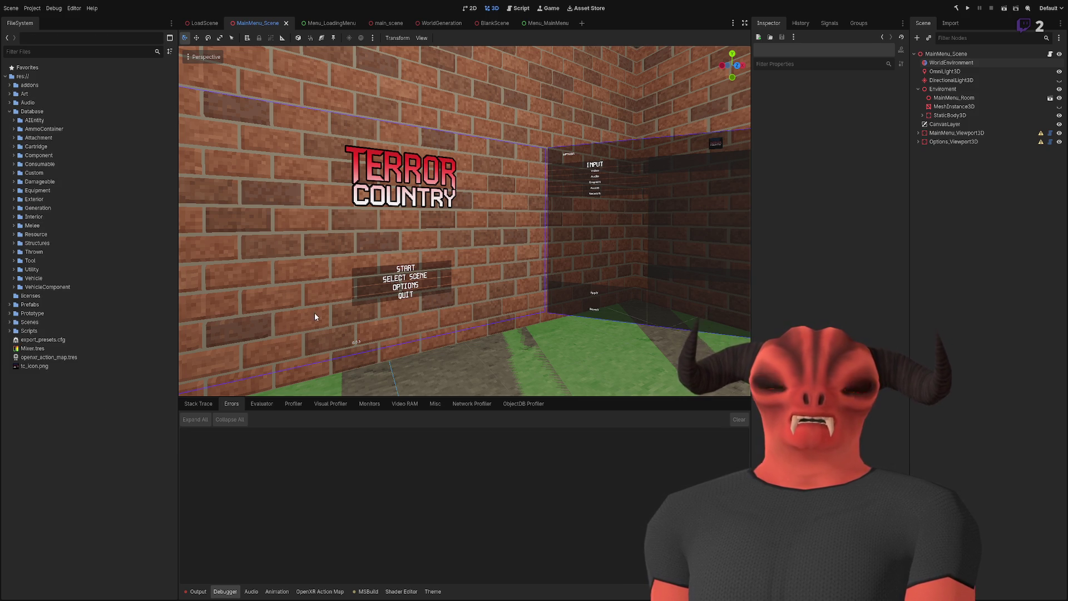
key("s")
key("w")
key("w")
key("s")
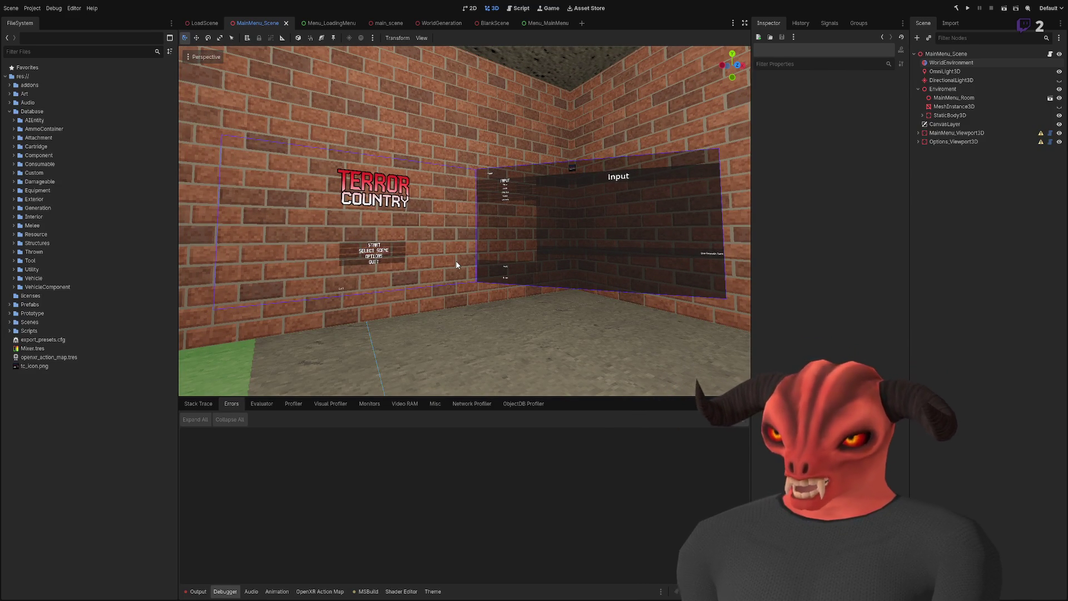
key("w")
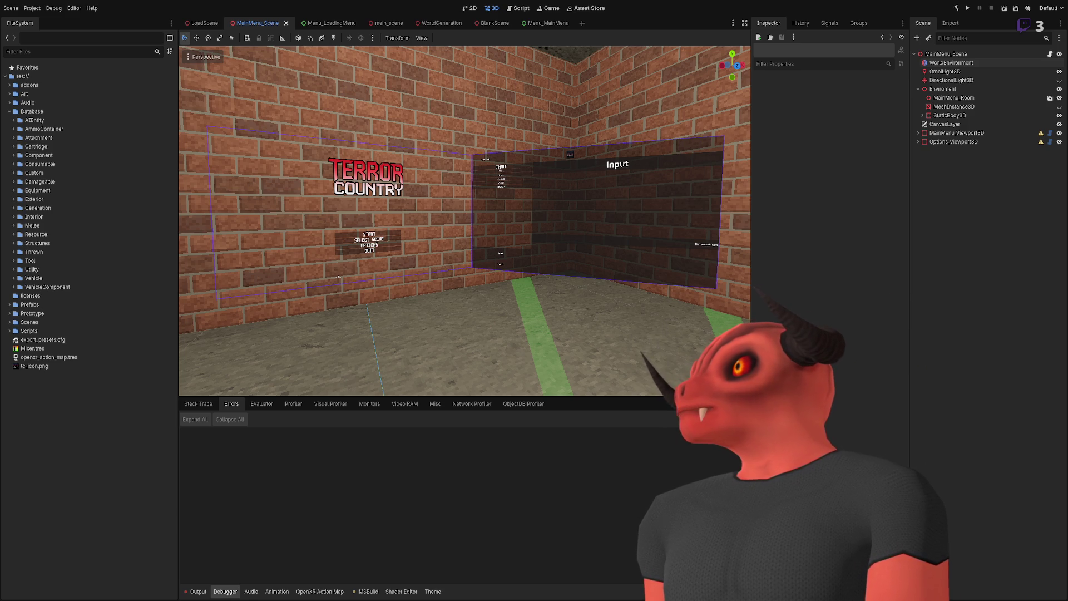
key("alt+Tab")
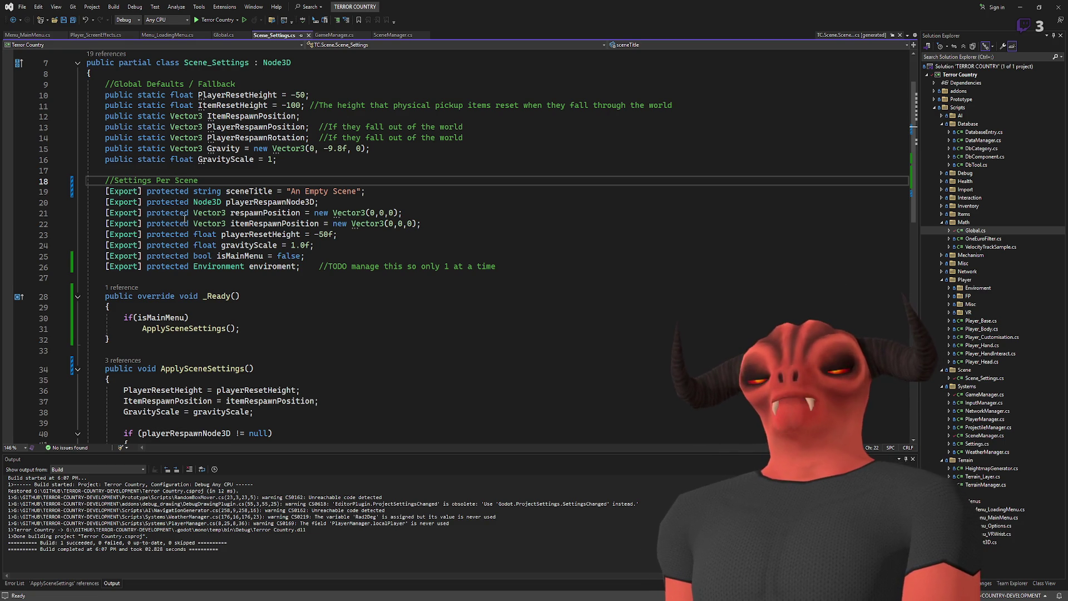
Step: Add '[Export] protected bool useDynamicEnviroment;' with a weather-system TODO comment and save
left_click(538, 266)
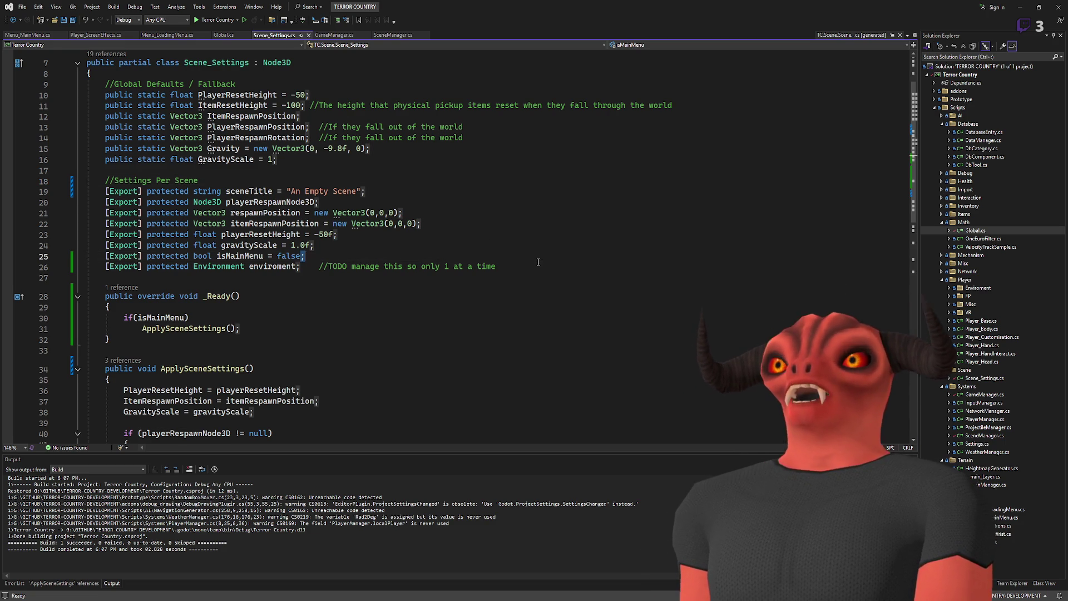
key("Return")
type("[Export] protected bool use")
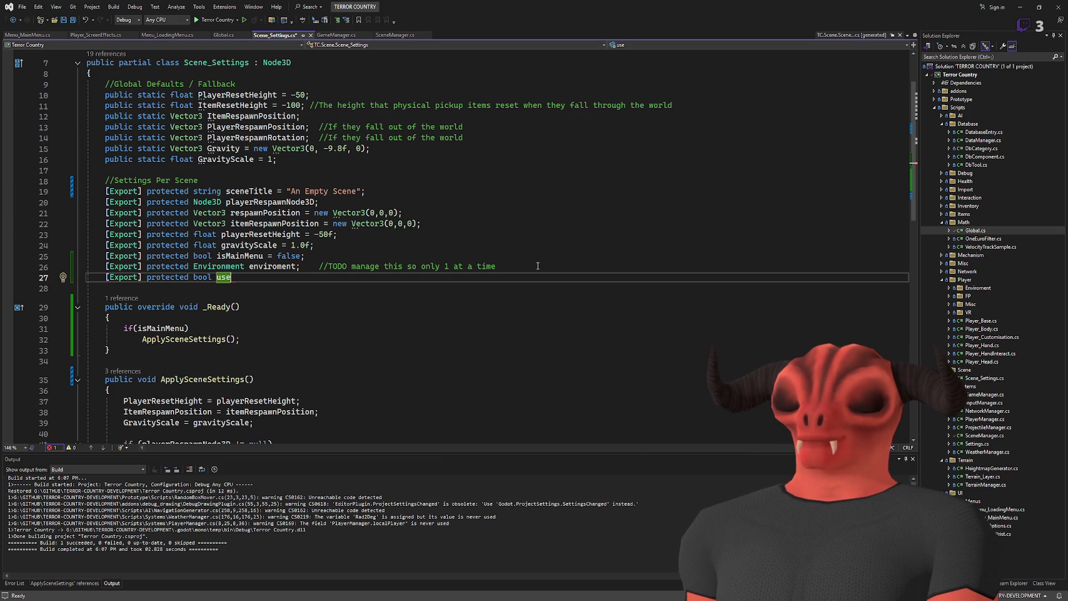
type("amicEnviroment")
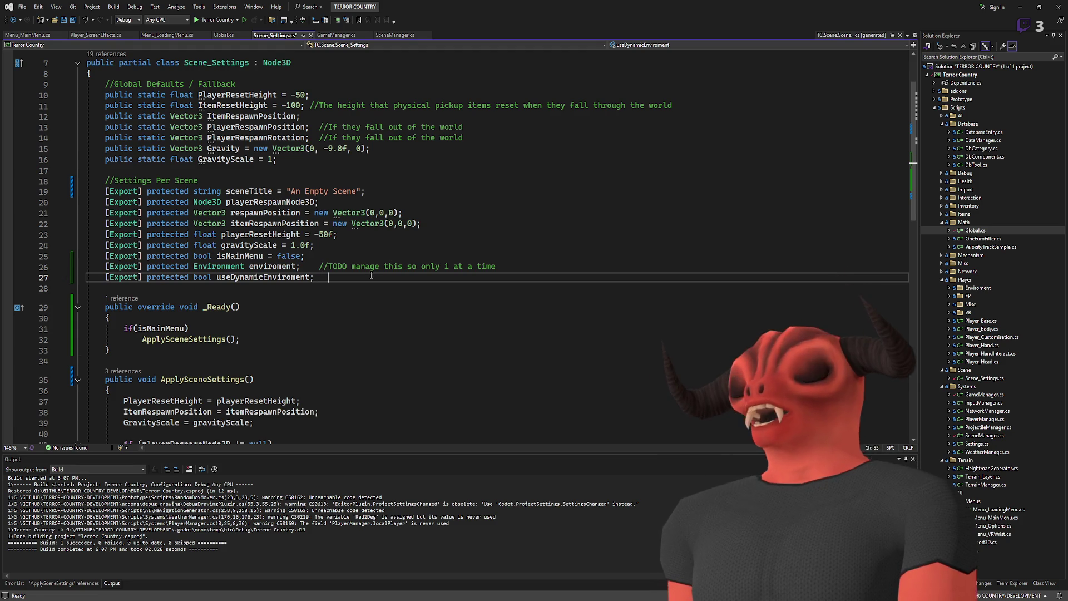
type("uld use the special weather system instead of defa")
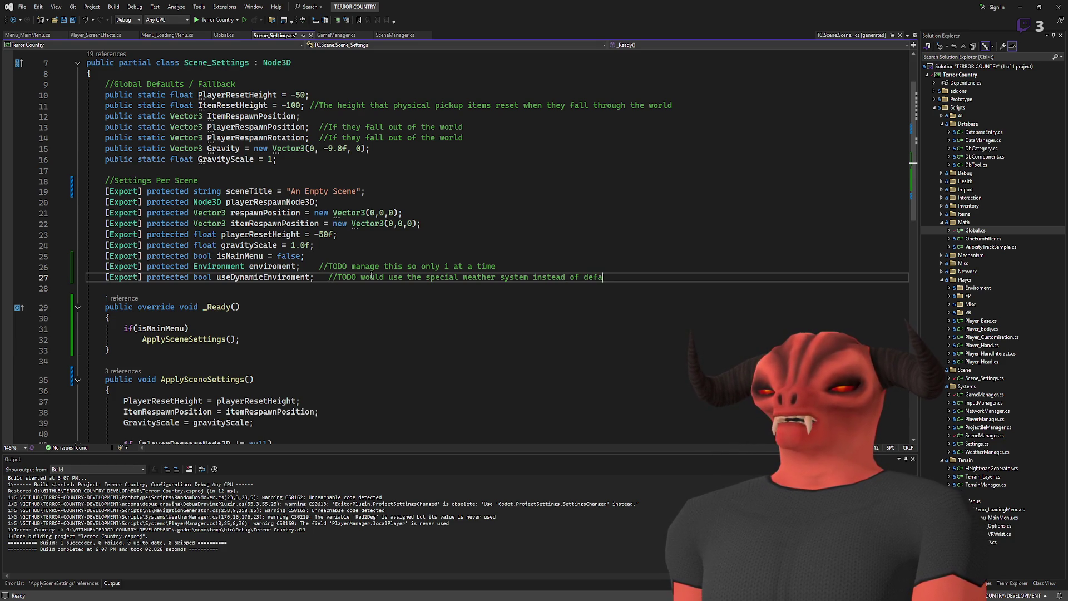
type("nts")
key("ctrl+s")
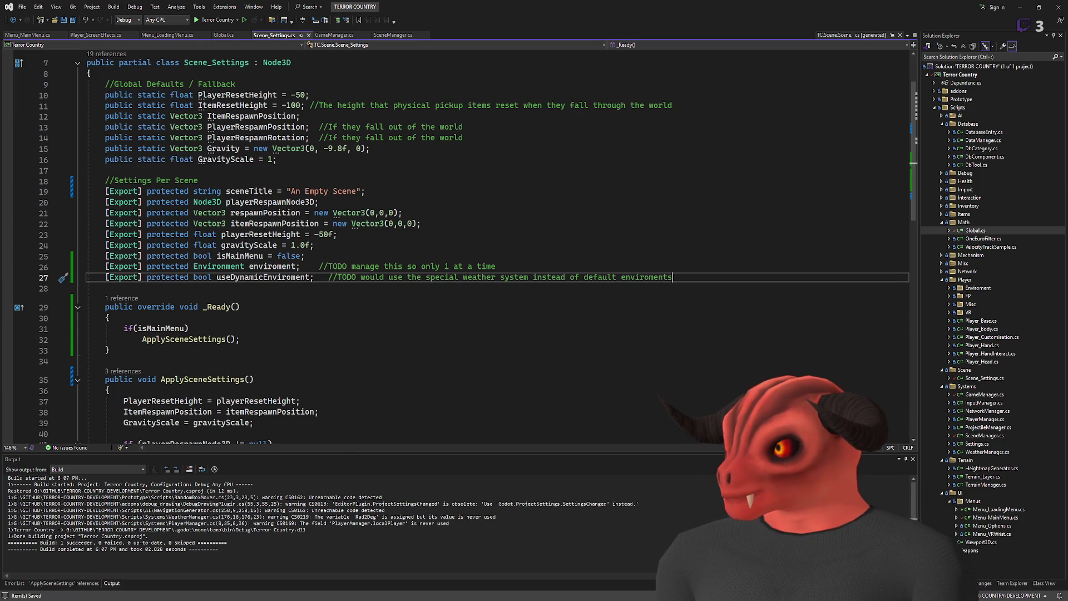
key("alt+Tab")
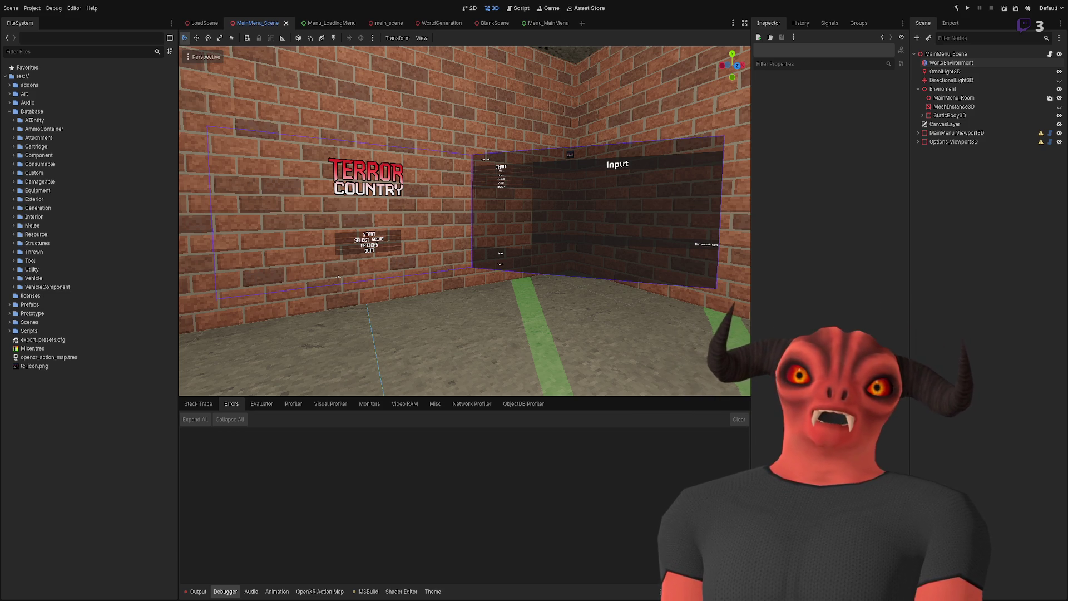
Step: Declare '[Export] protected CameraAttributes cameraAttributes;' on a new line below the enviroment field
key("alt+Tab")
left_click(681, 267)
key("Return")
type("[]Ex")
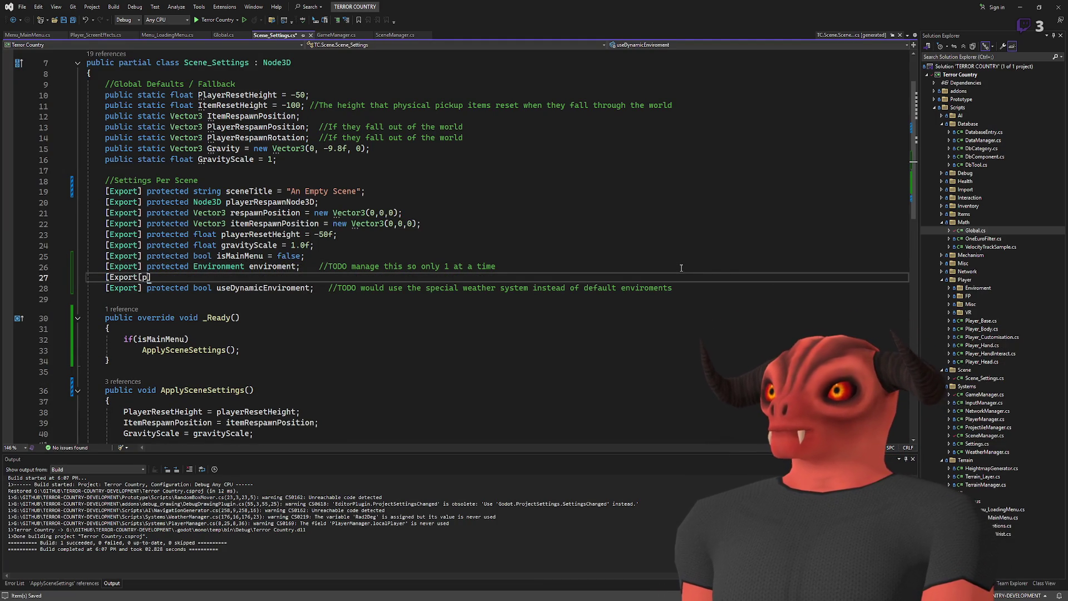
type("]")
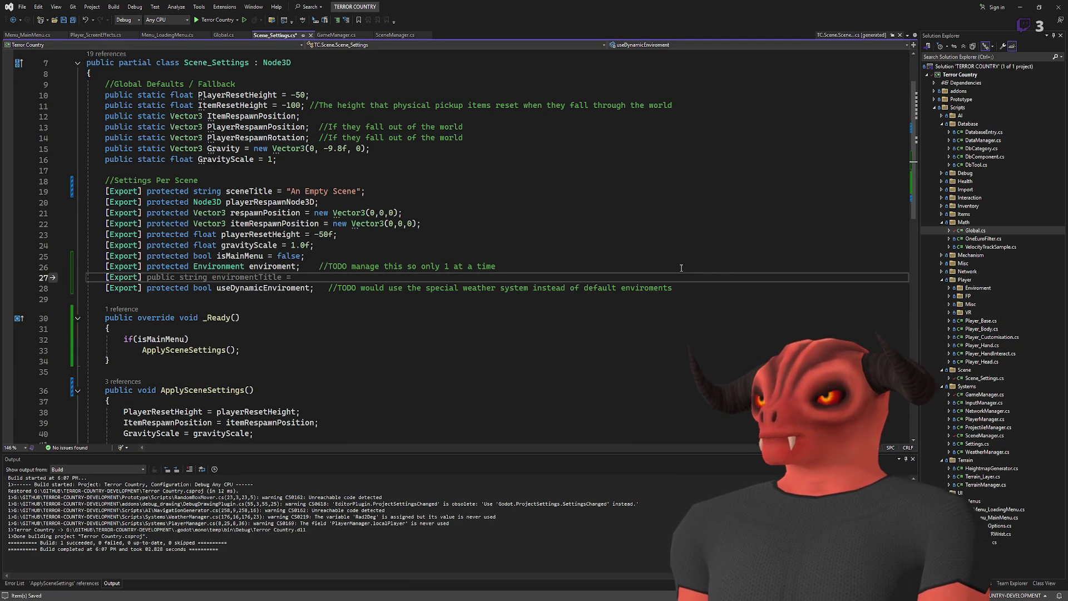
type("Camera")
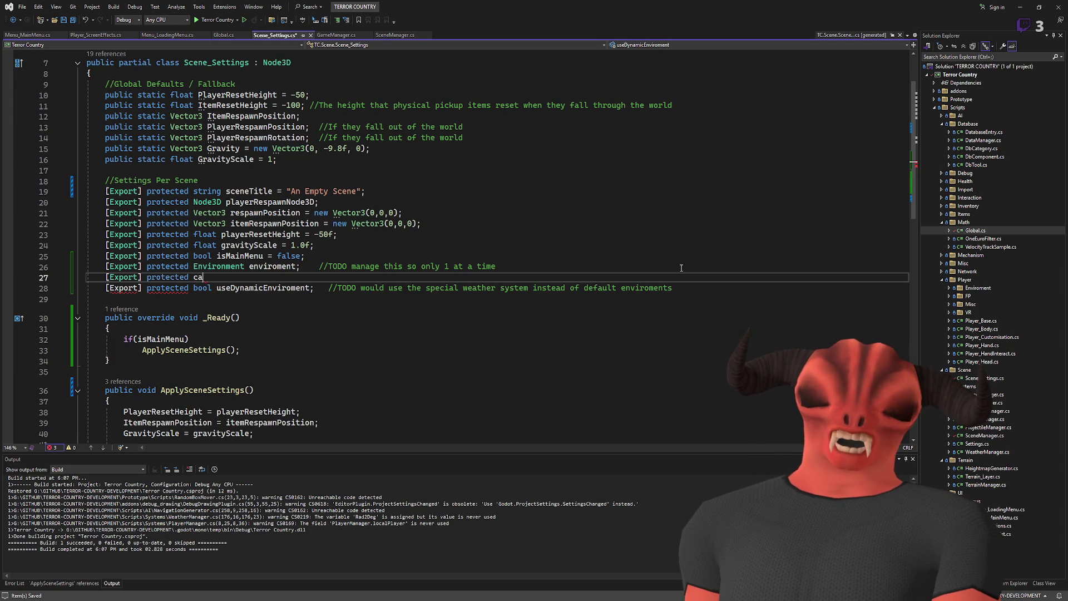
type("At")
type("ributesPhysical")
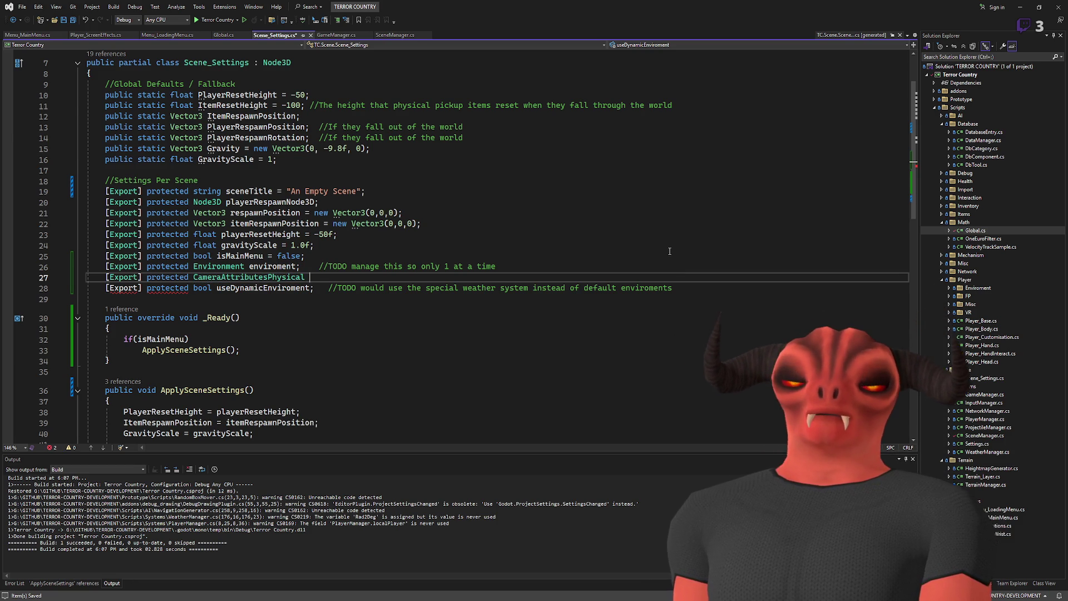
type("cameraAttributes;")
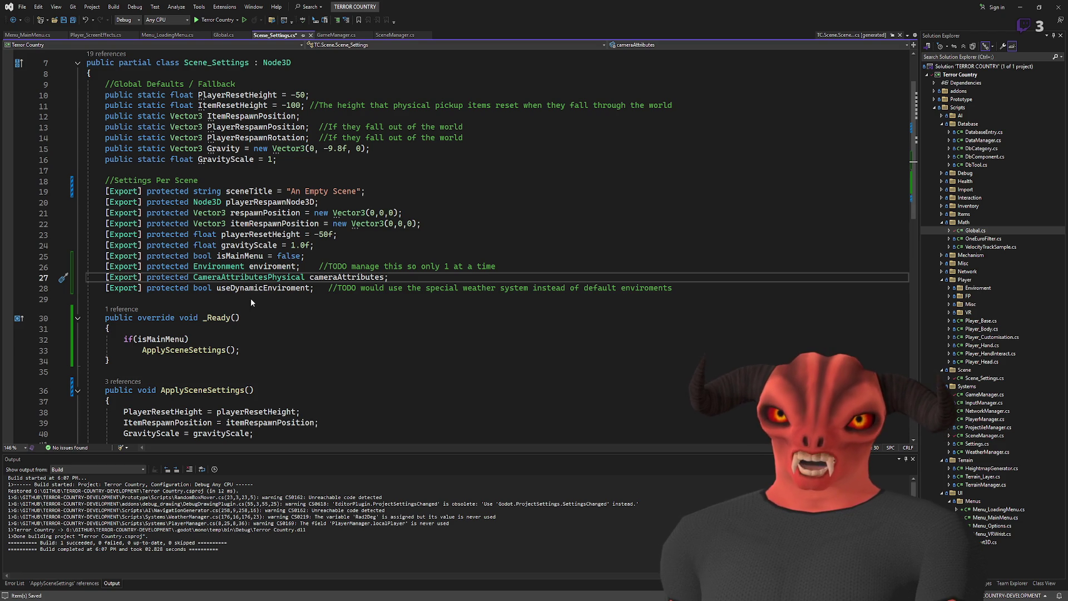
key("alt+F12")
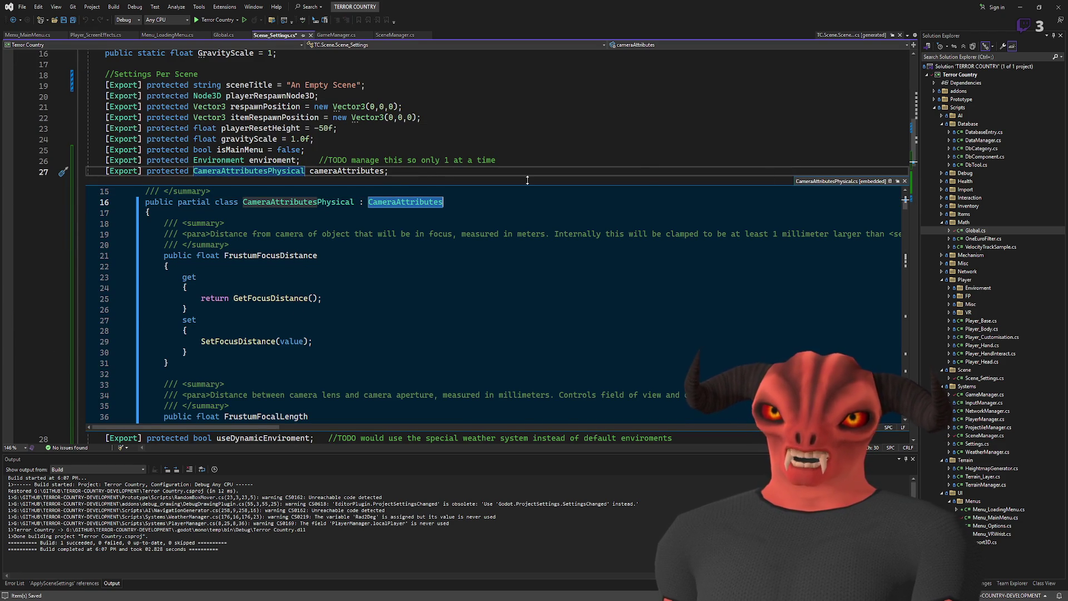
left_click(904, 181)
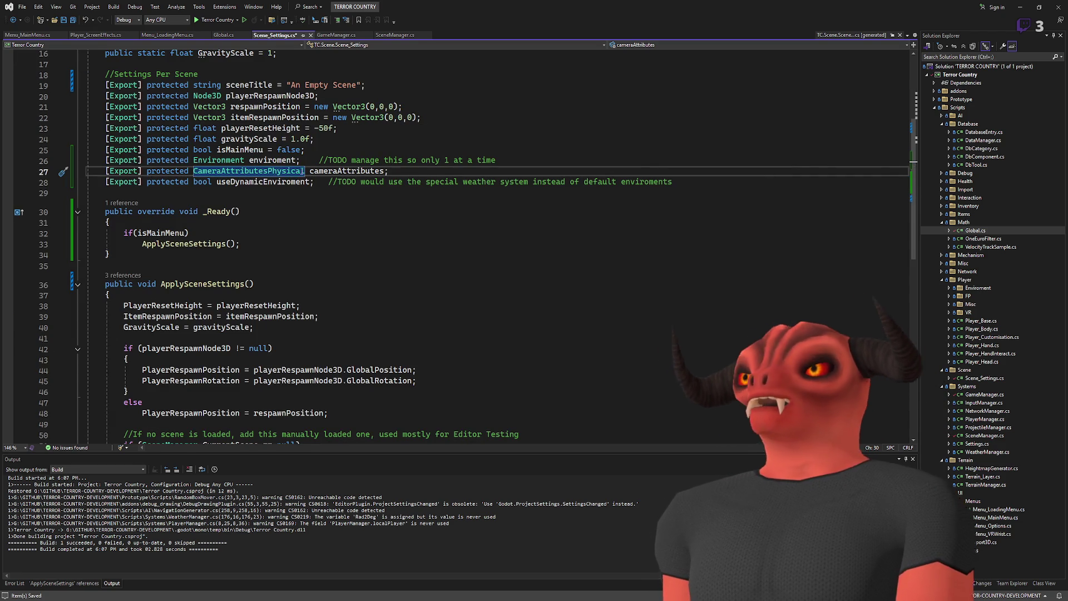
type("CameraAttributes")
left_click(453, 170)
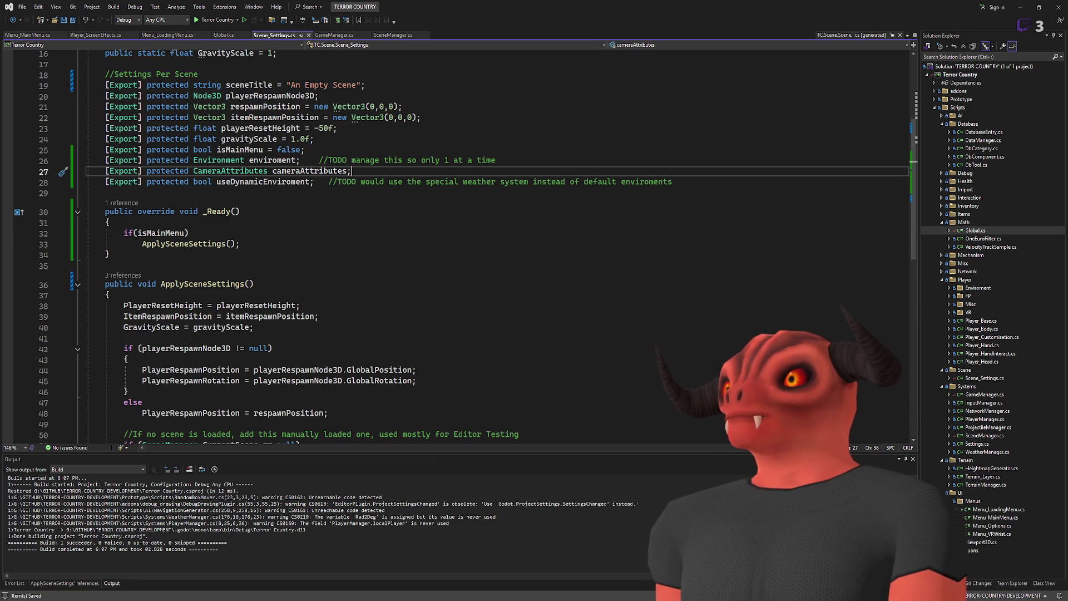
Step: Duplicate the cameraAttributes line into an exported 'Compositor compositor;' field and save the script
key("ctrl+d")
double_click(204, 182)
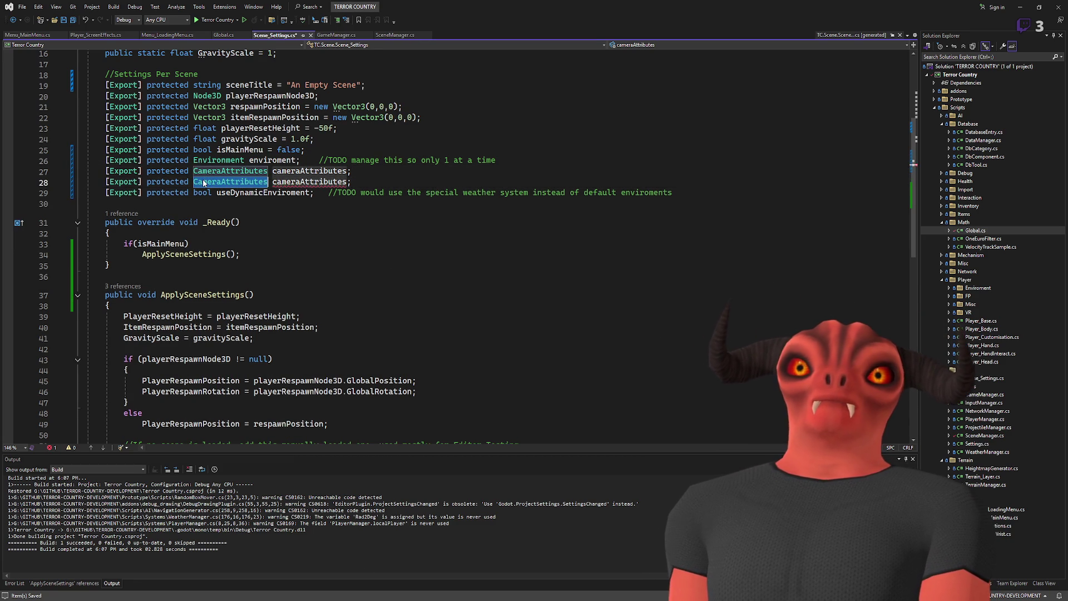
type("compos")
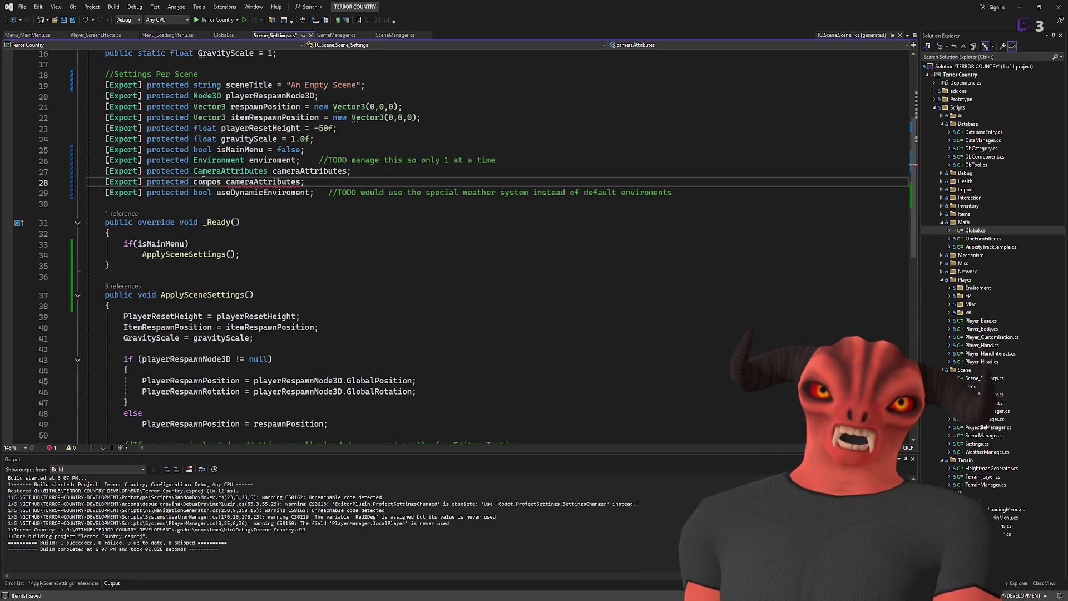
key("ctrl+space")
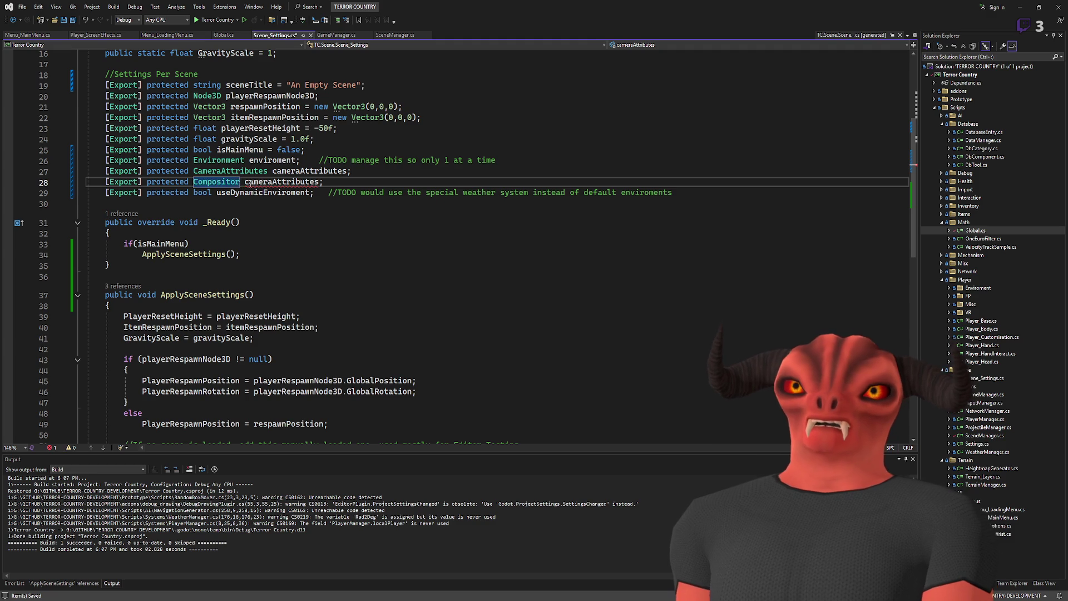
double_click(260, 182)
type("Compositor ")
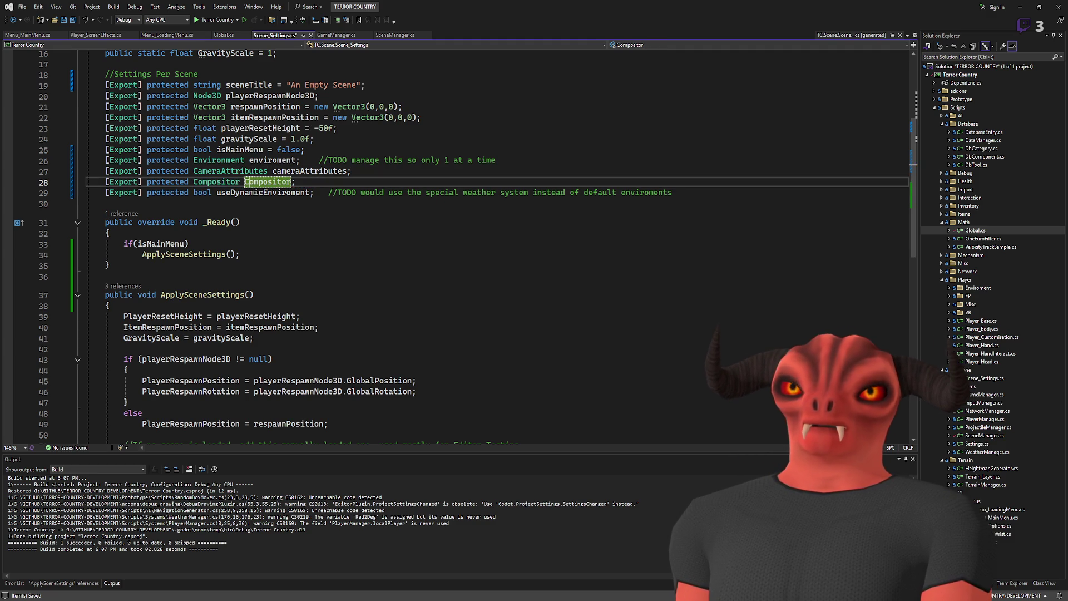
type("compositor")
key("ctrl+s")
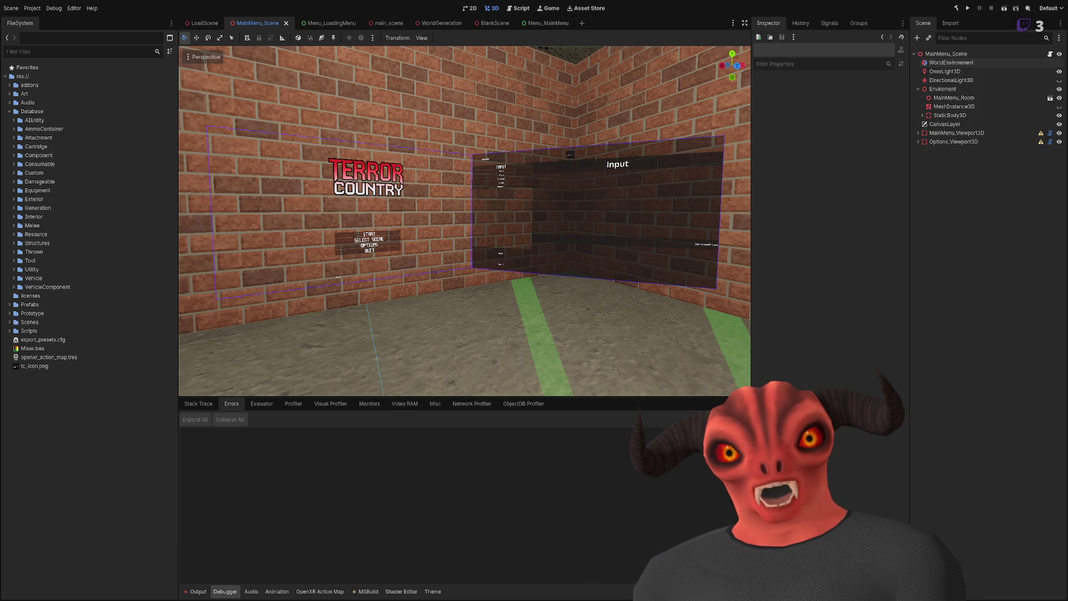
key("alt+Tab")
type("//TODO ")
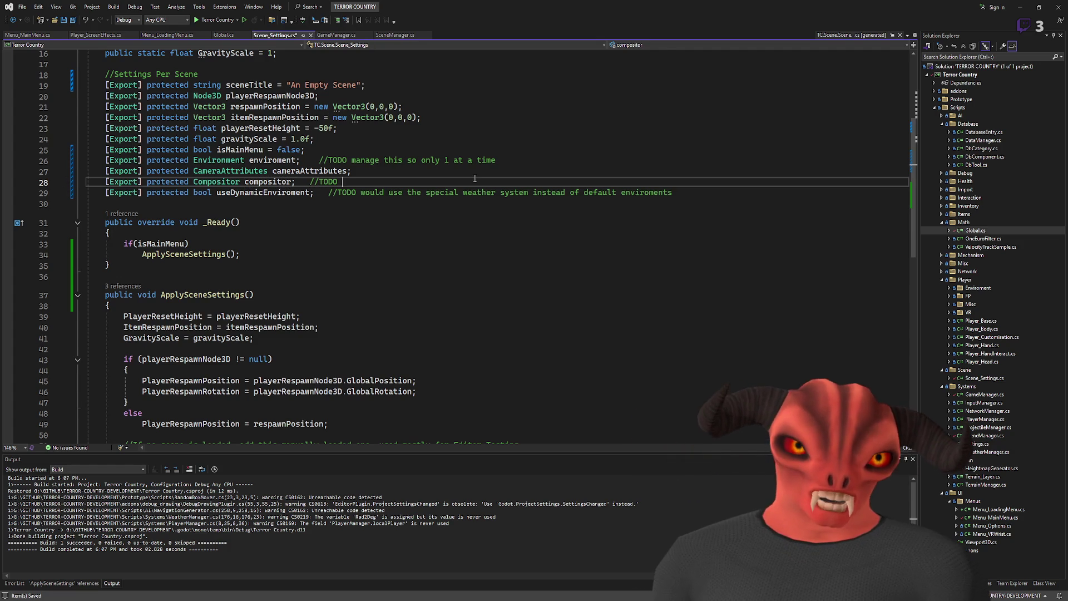
type("do I even the")
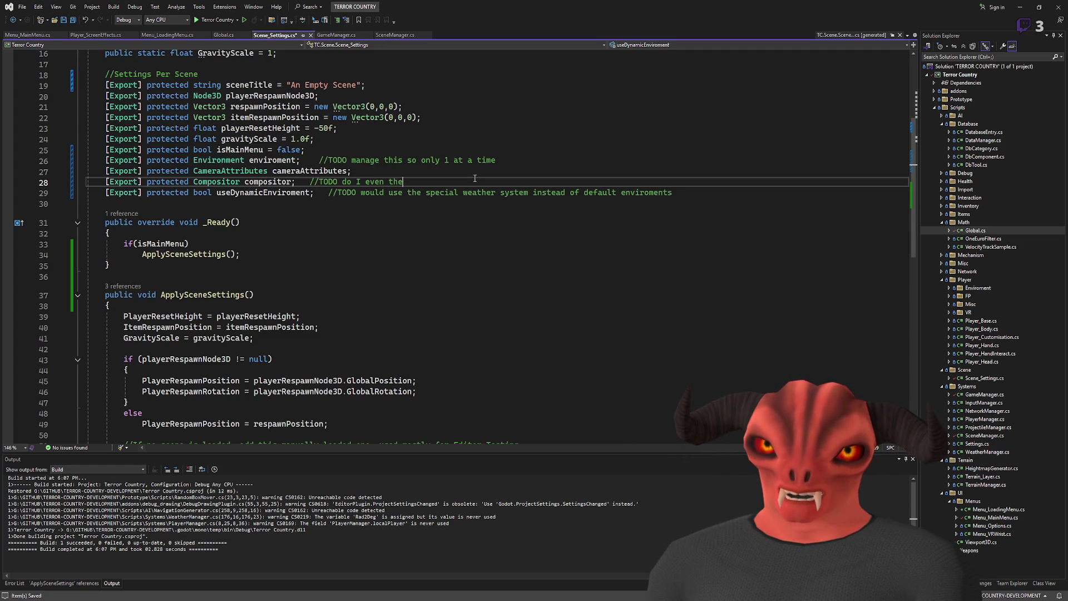
key("BackSpace")
key("BackSpace")
key("BackSpace")
type("need this???")
key("ctrl+s")
left_click(442, 160)
scroll(378, 139, "up", 1)
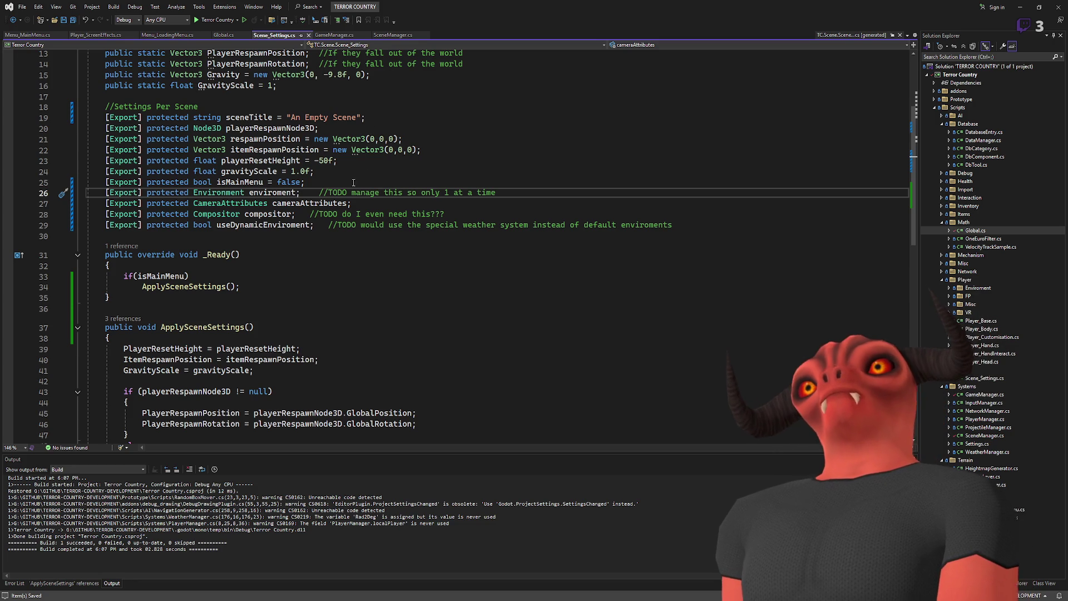
left_click(286, 226)
type("n")
left_click(426, 238)
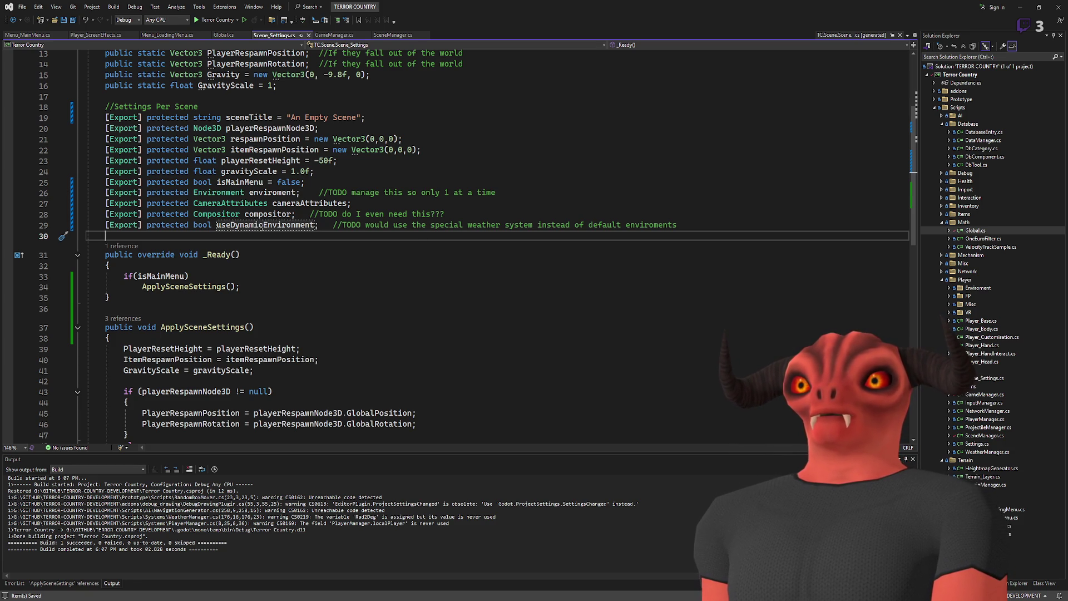
left_click(681, 224)
scroll(488, 298, "up", 2)
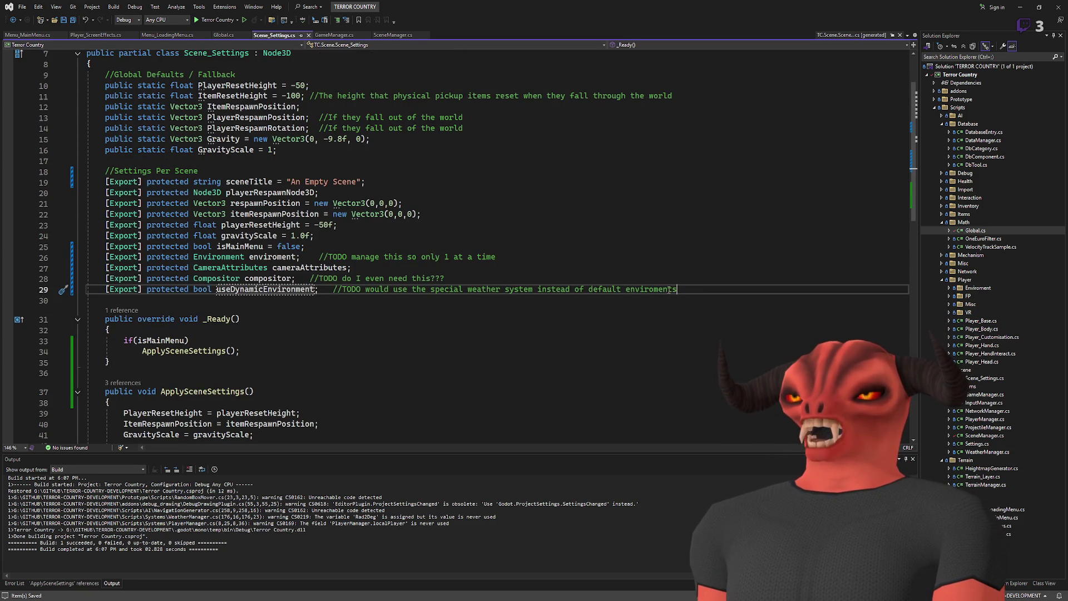
scroll(325, 271, "down", 4)
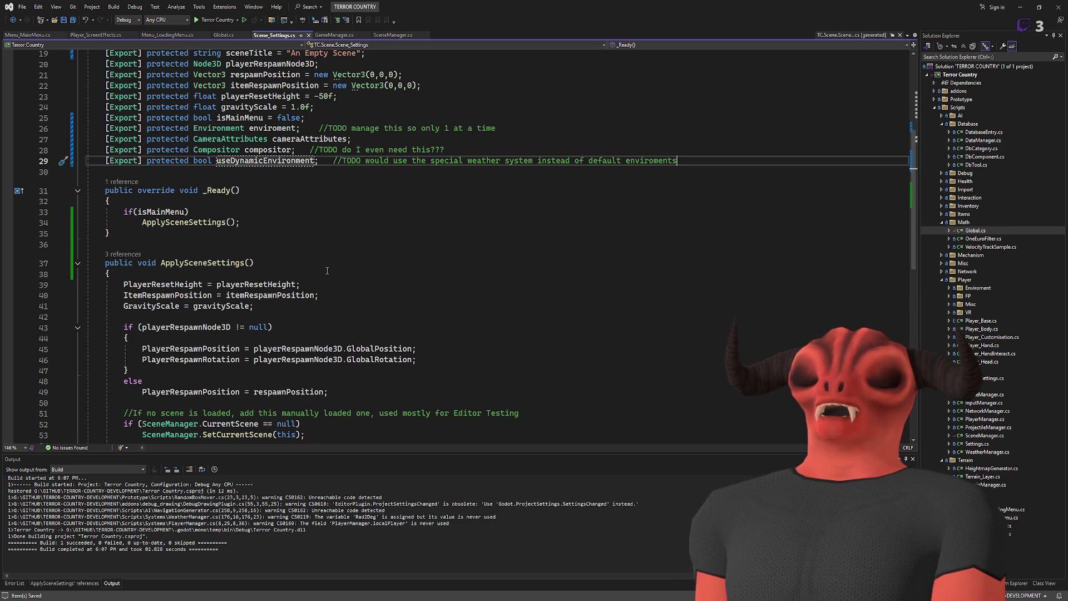
scroll(326, 270, "up", 3)
scroll(328, 271, "down", 9)
scroll(327, 271, "up", 3)
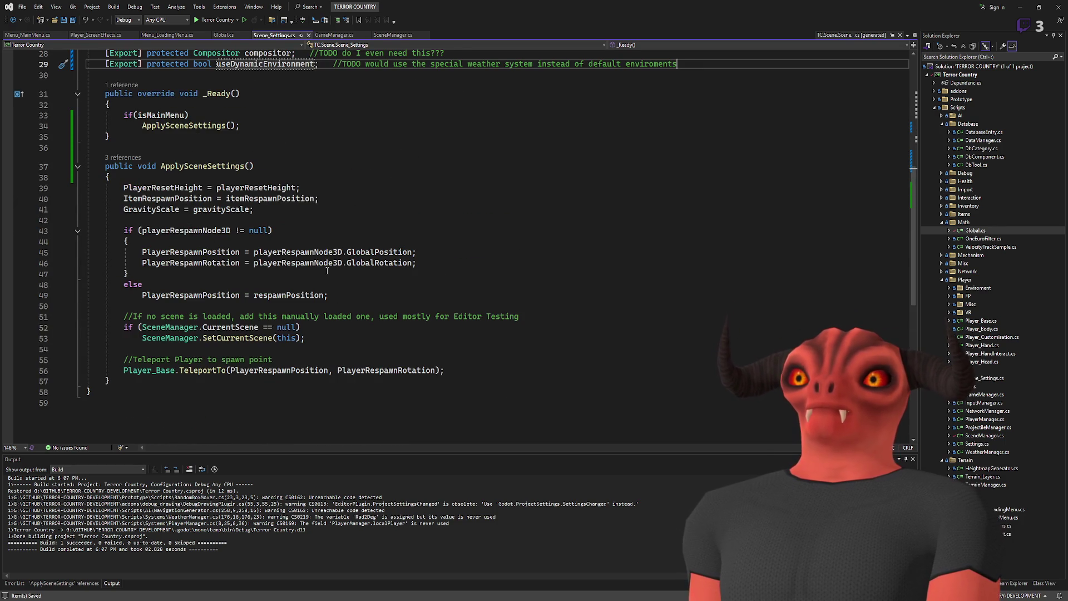
scroll(327, 271, "up", 2)
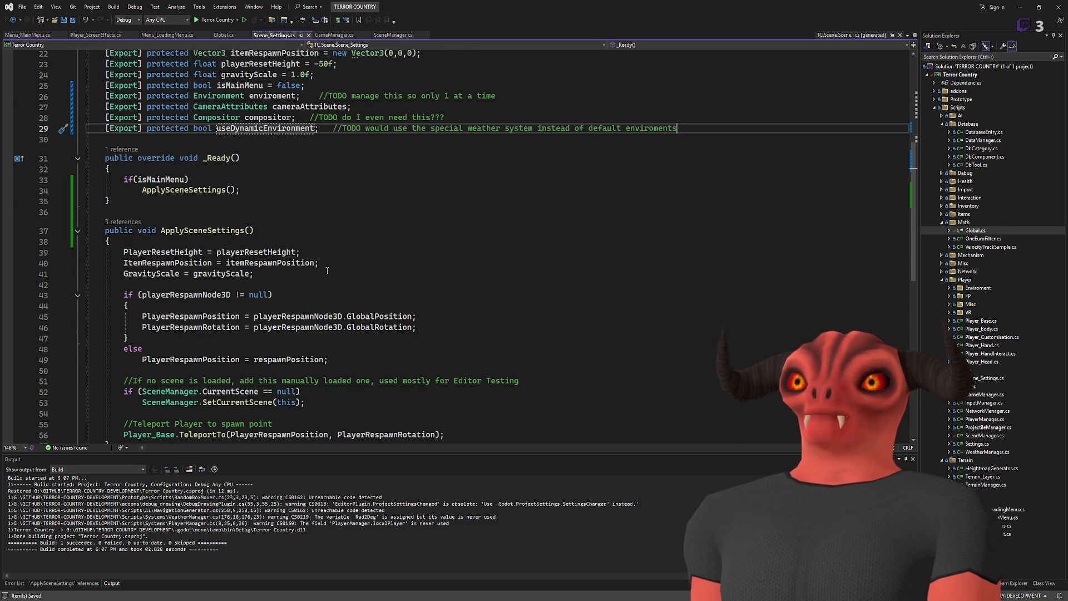
scroll(327, 271, "up", 3)
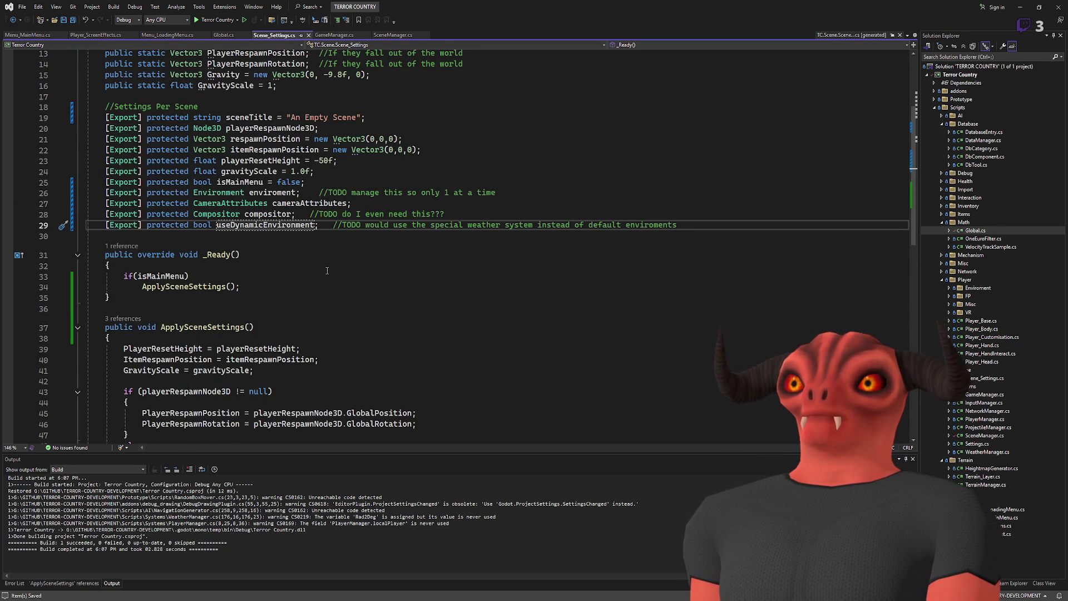
scroll(328, 271, "down", 8)
scroll(327, 271, "up", 4)
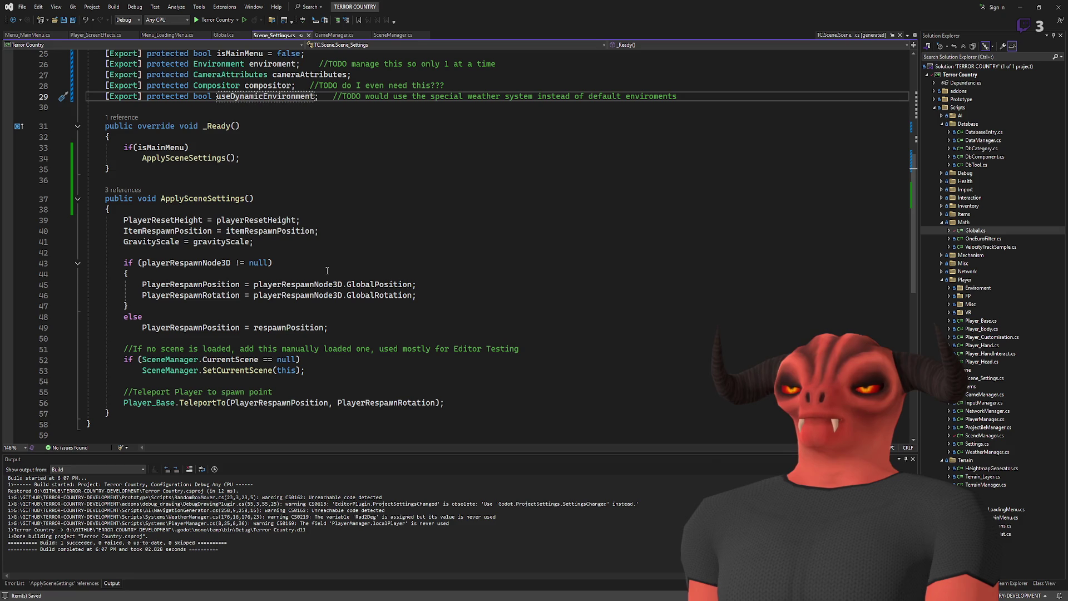
scroll(327, 271, "up", 4)
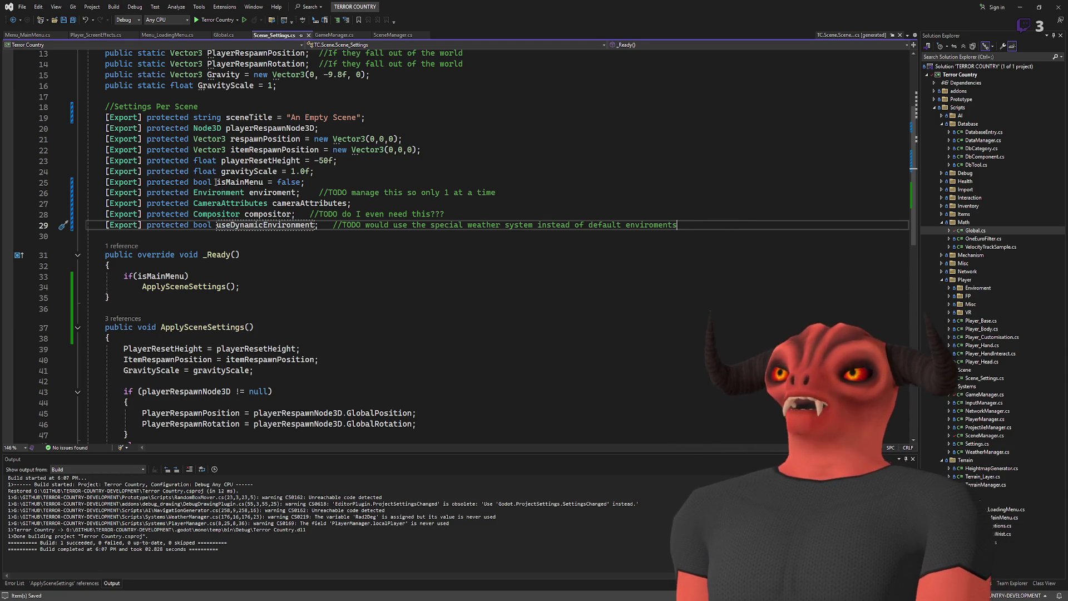
double_click(239, 225)
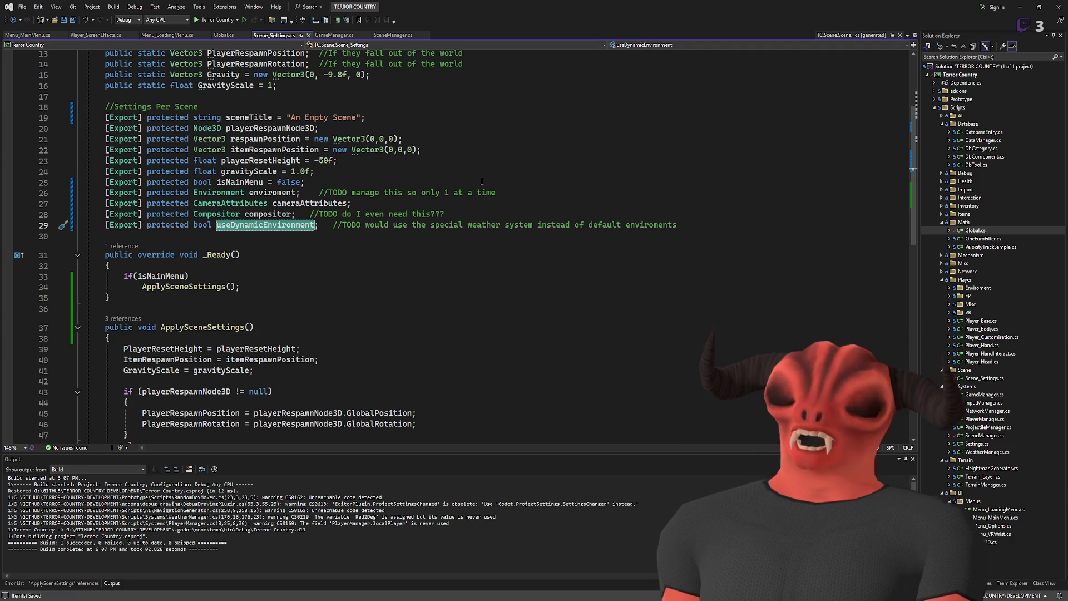
scroll(246, 252, "down", 5)
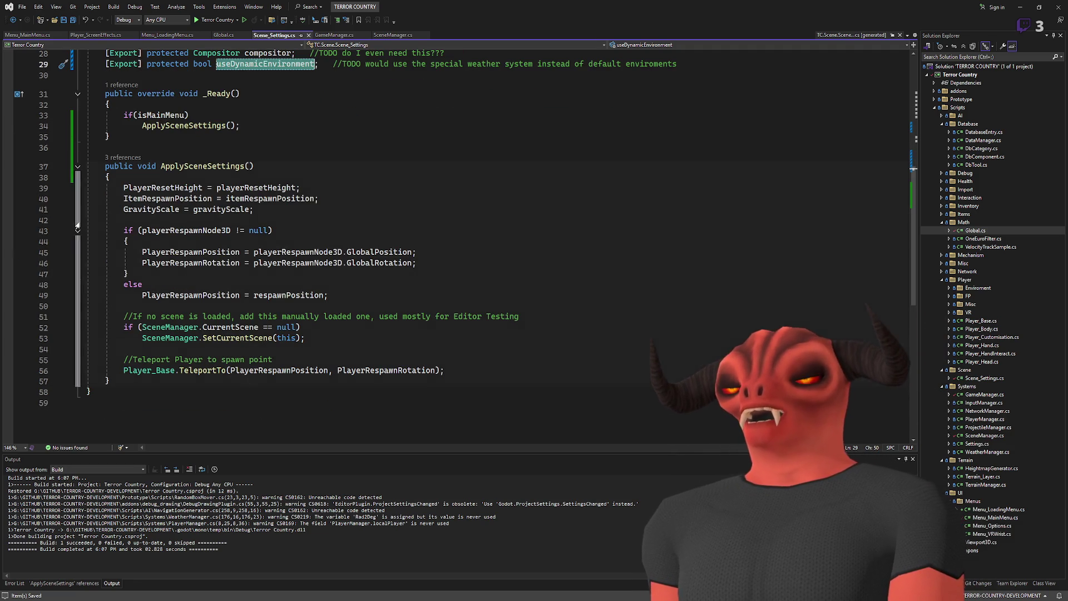
scroll(314, 231, "up", 9)
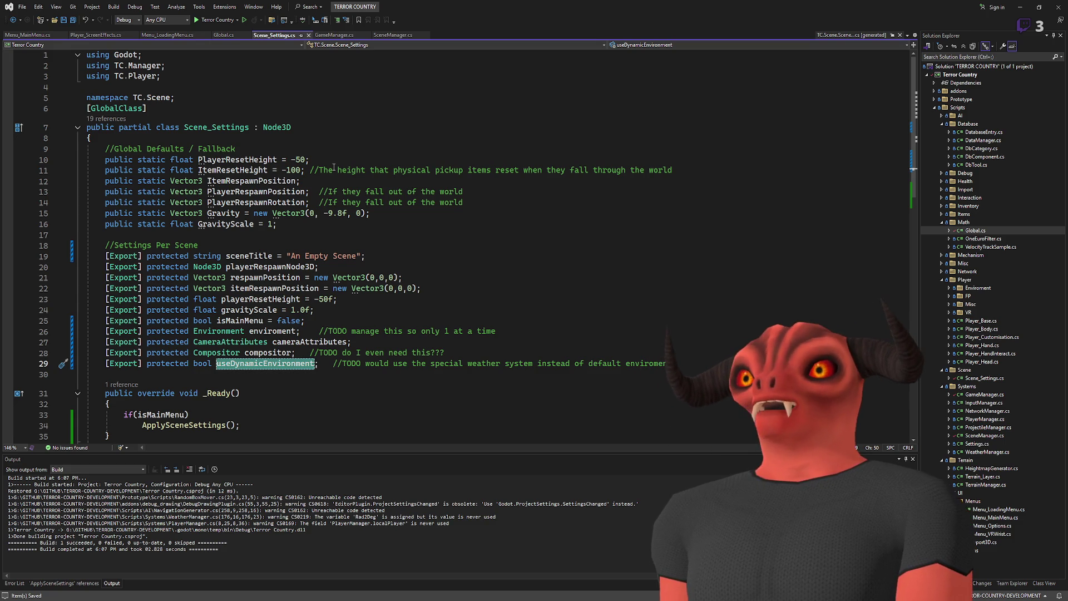
scroll(334, 167, "down", 6)
scroll(334, 167, "up", 5)
left_click(314, 359)
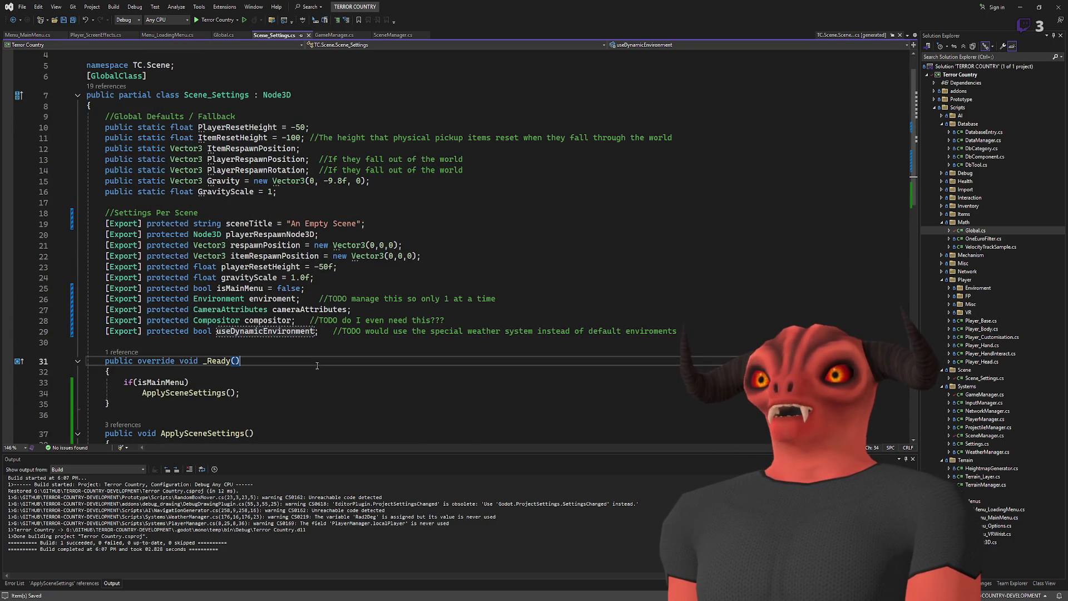
scroll(301, 289, "down", 6)
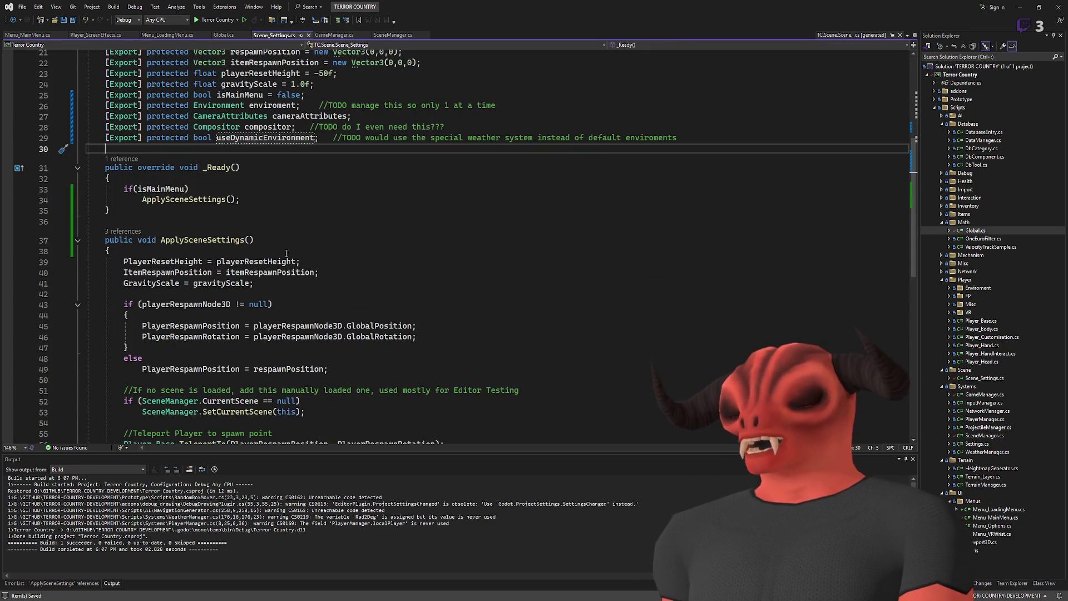
left_click(279, 226)
scroll(280, 228, "down", 5)
scroll(280, 239, "up", 6)
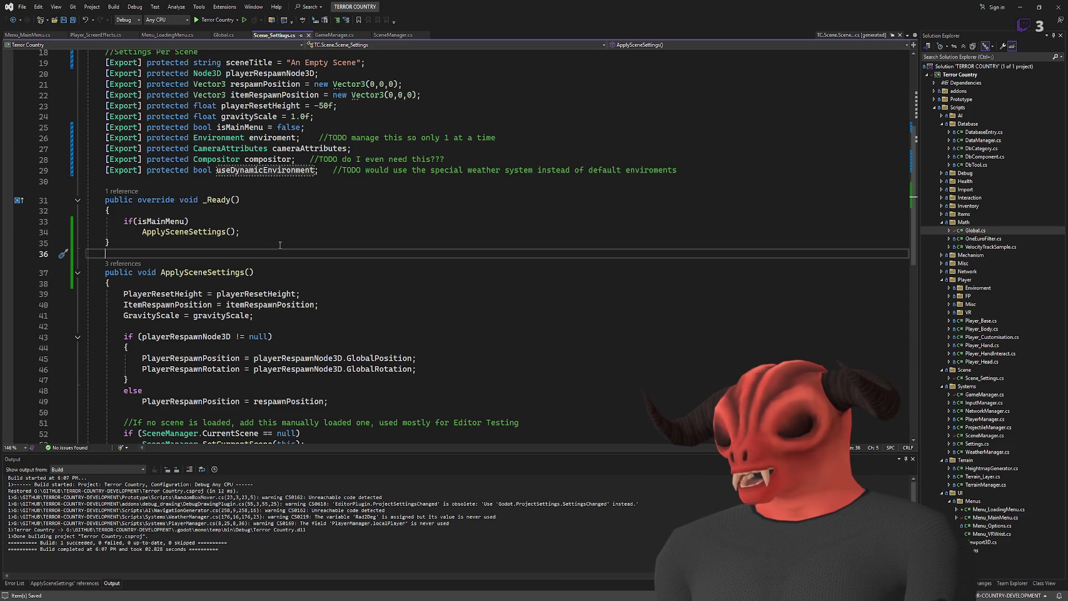
scroll(280, 245, "up", 5)
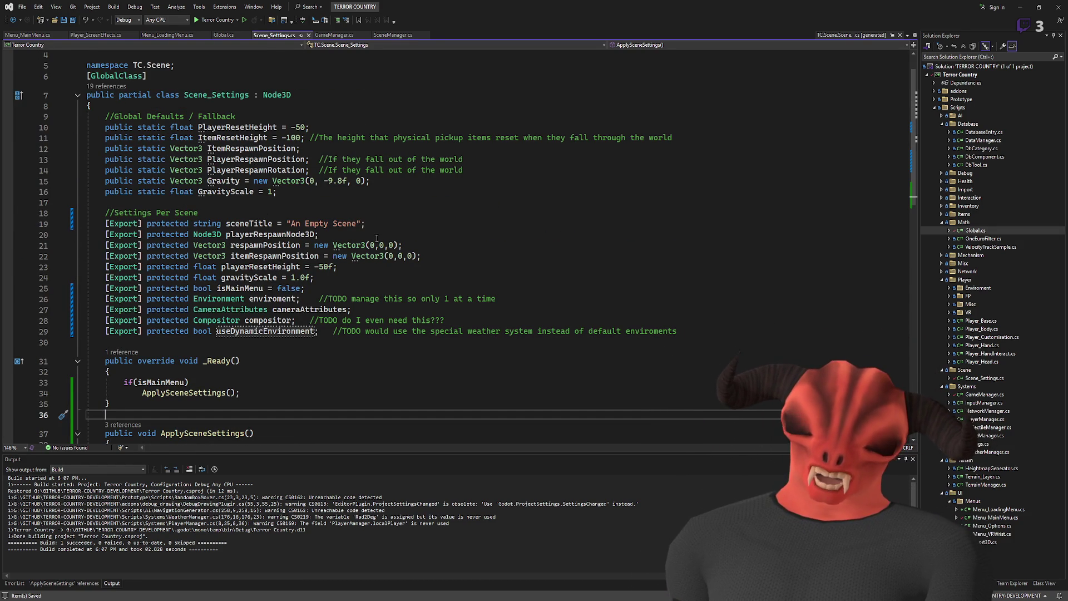
left_click(329, 289)
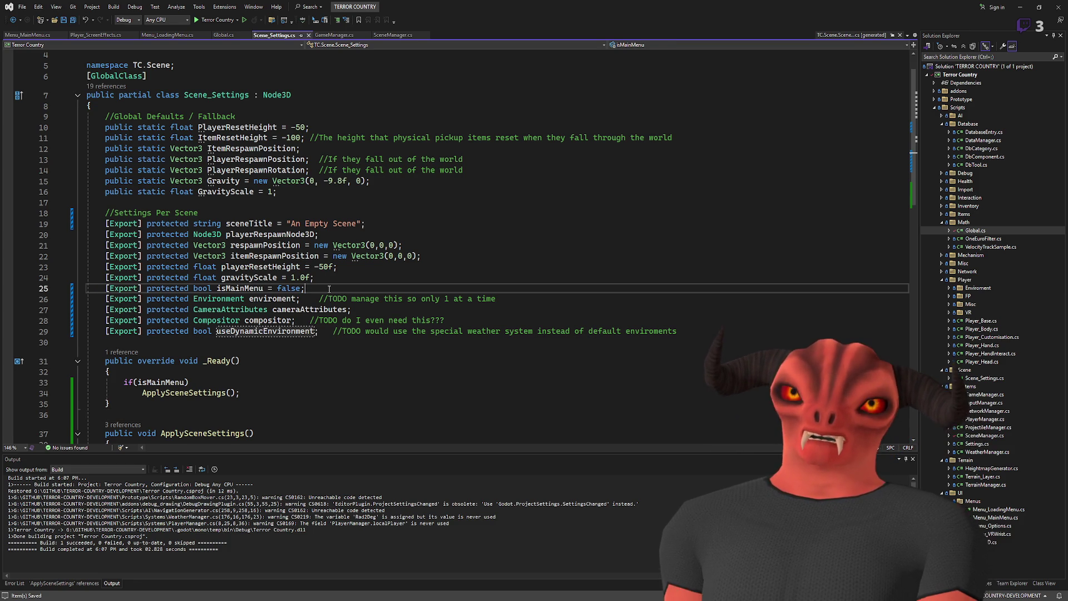
Step: Insert [ExportCategory("World Enviroment")] below isMainMenu and save Scene_Settings.cs
key("Return")
type("[Export]")
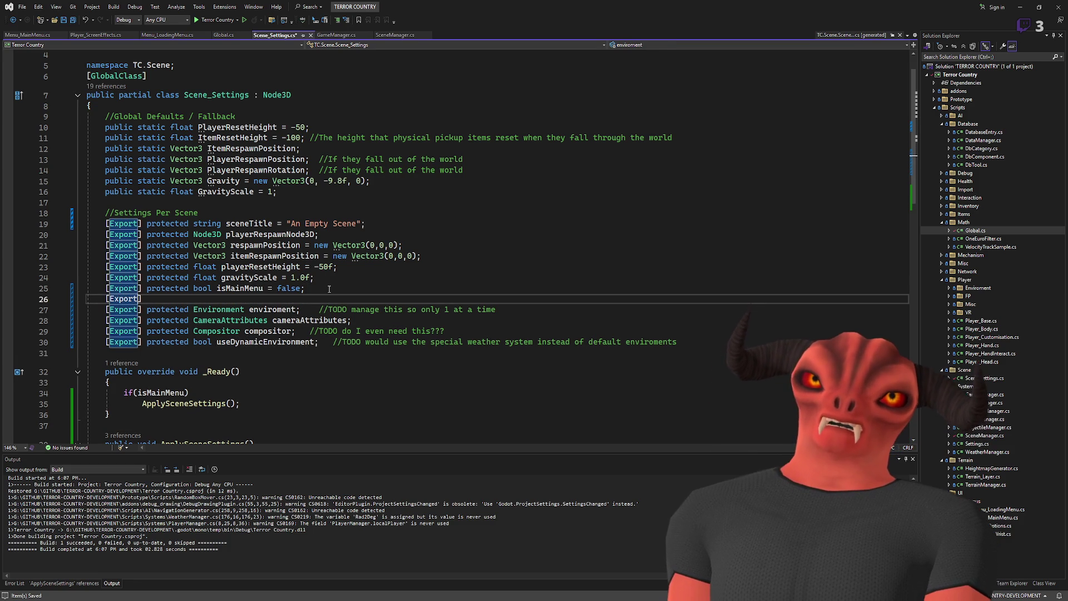
type("Category(\"")
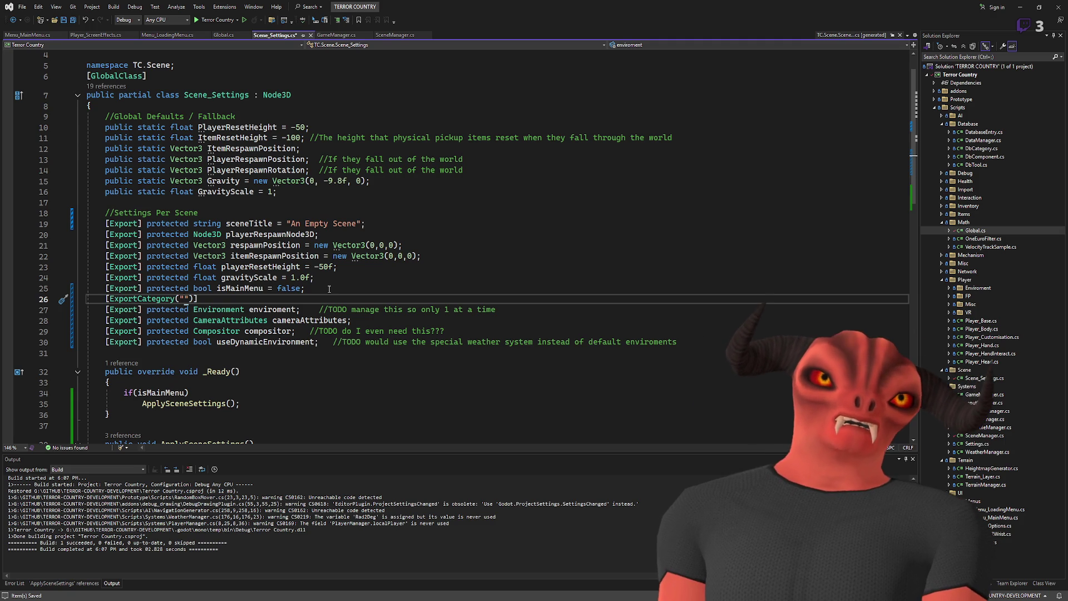
type("World E")
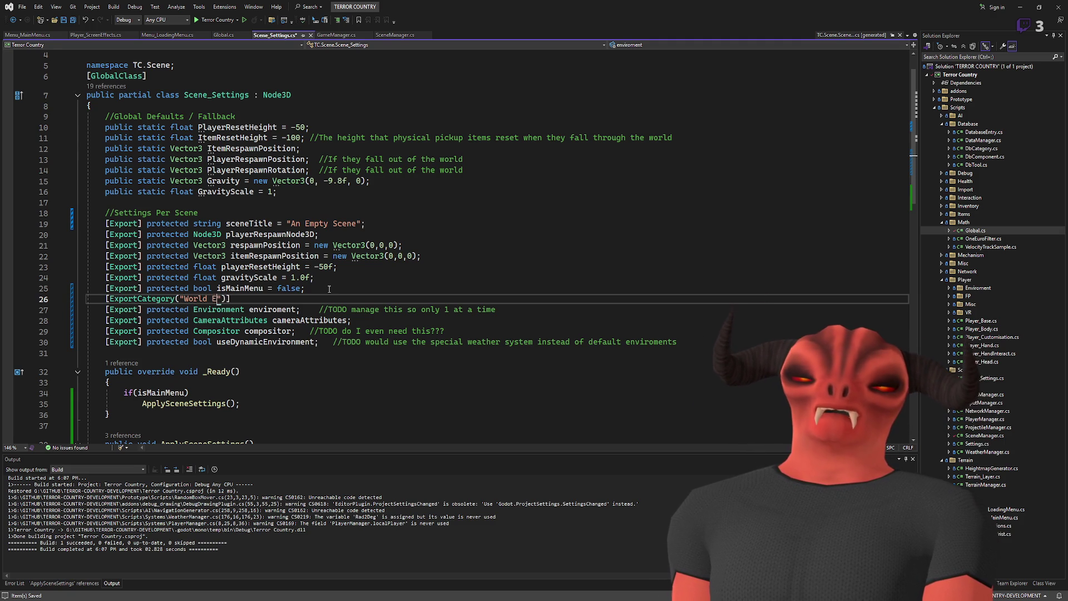
type("onment")
key("ctrl+s")
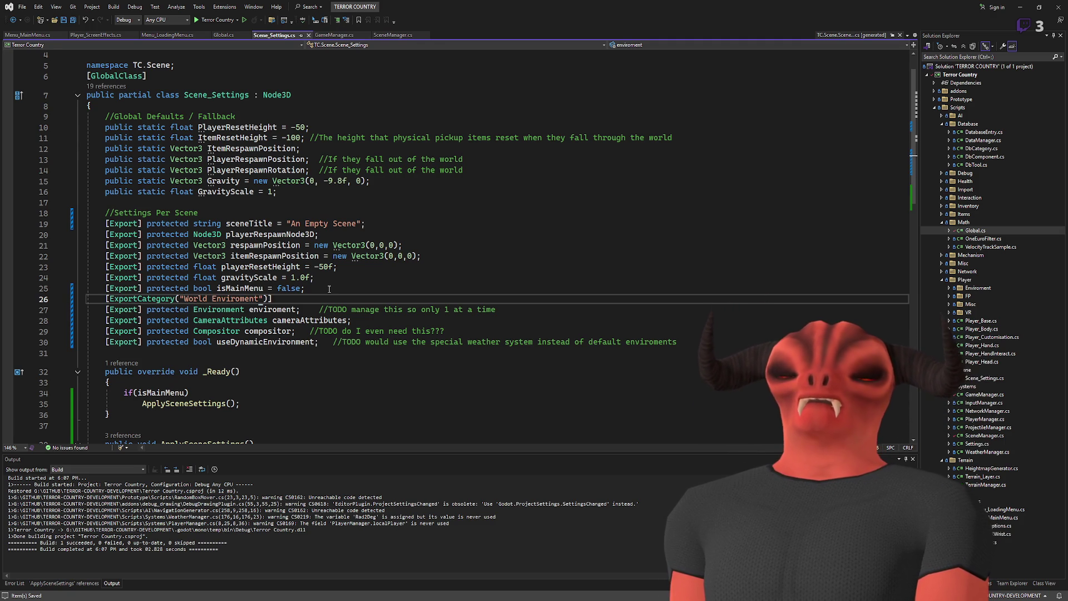
key("alt+Tab")
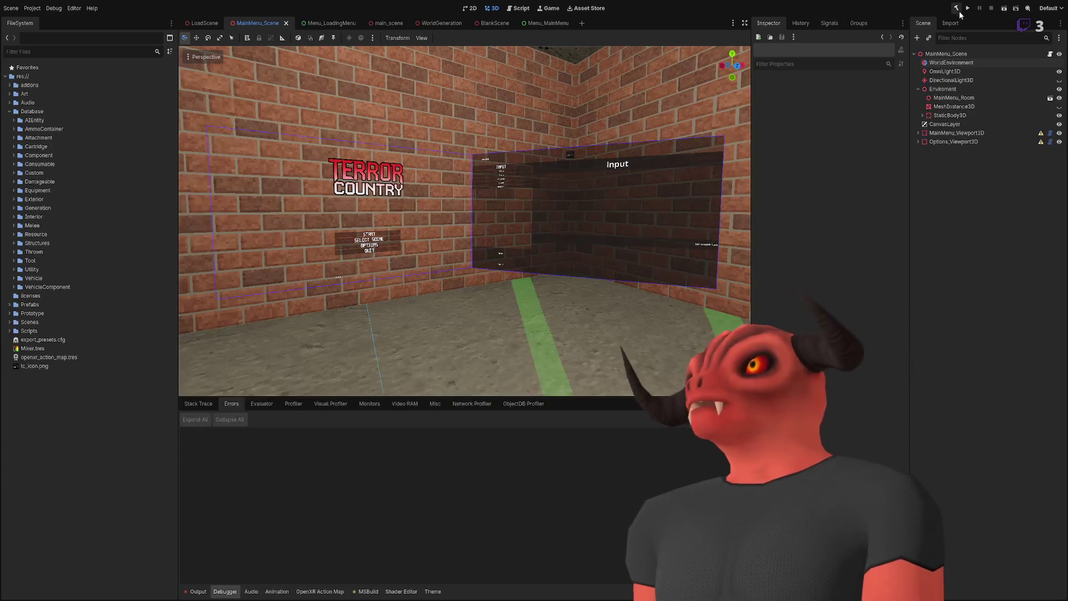
Step: Select MainMenu_Scene to check the World Enviroment group with Environment, Camera Attributes and Compositor fields
left_click(948, 54)
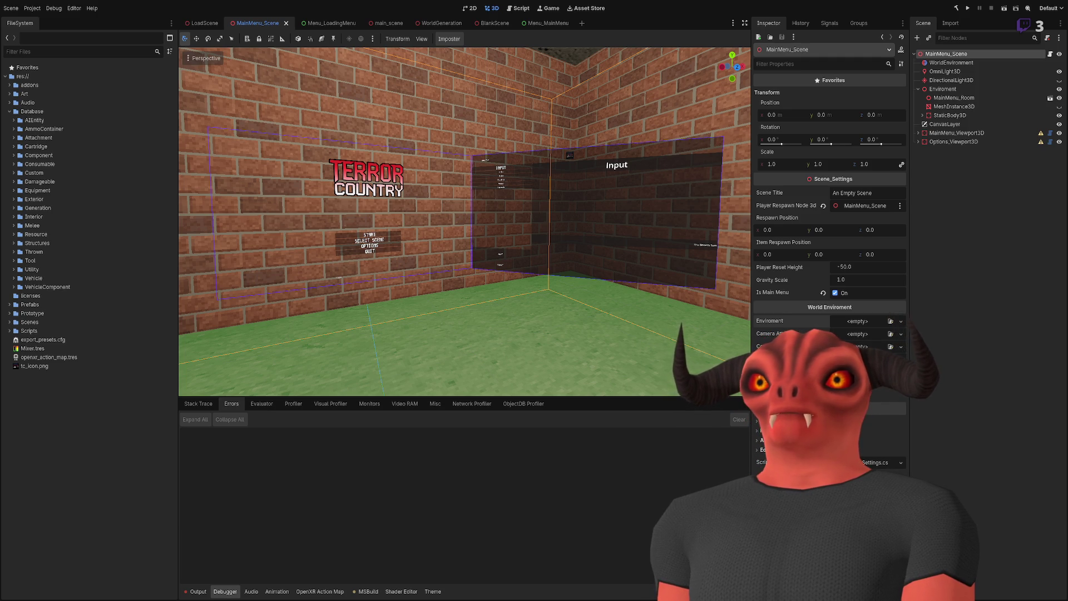
key("alt+Tab")
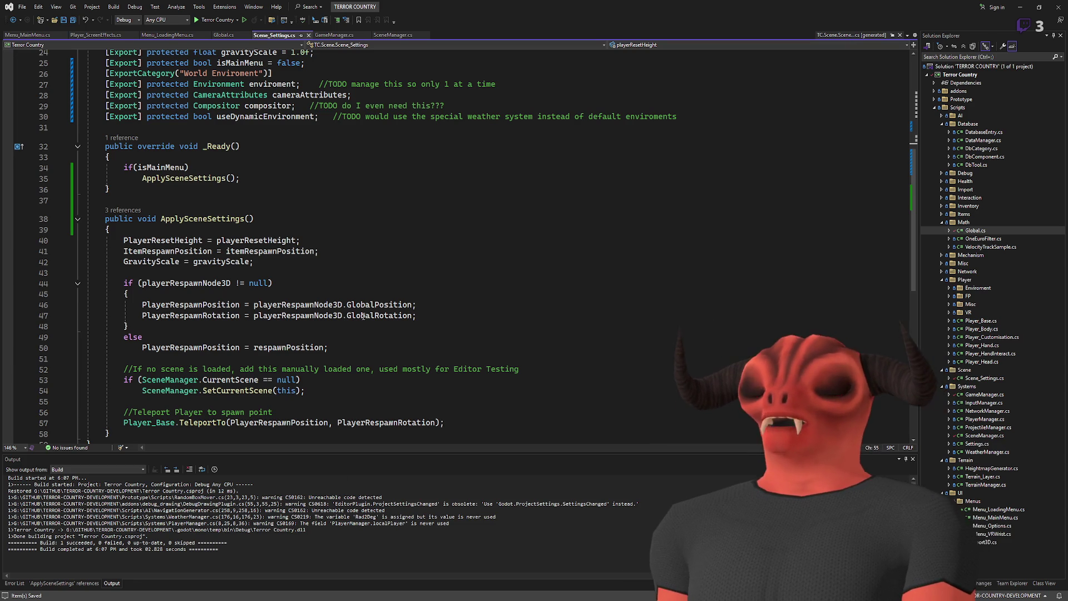
left_click(356, 200)
scroll(349, 243, "down", 6)
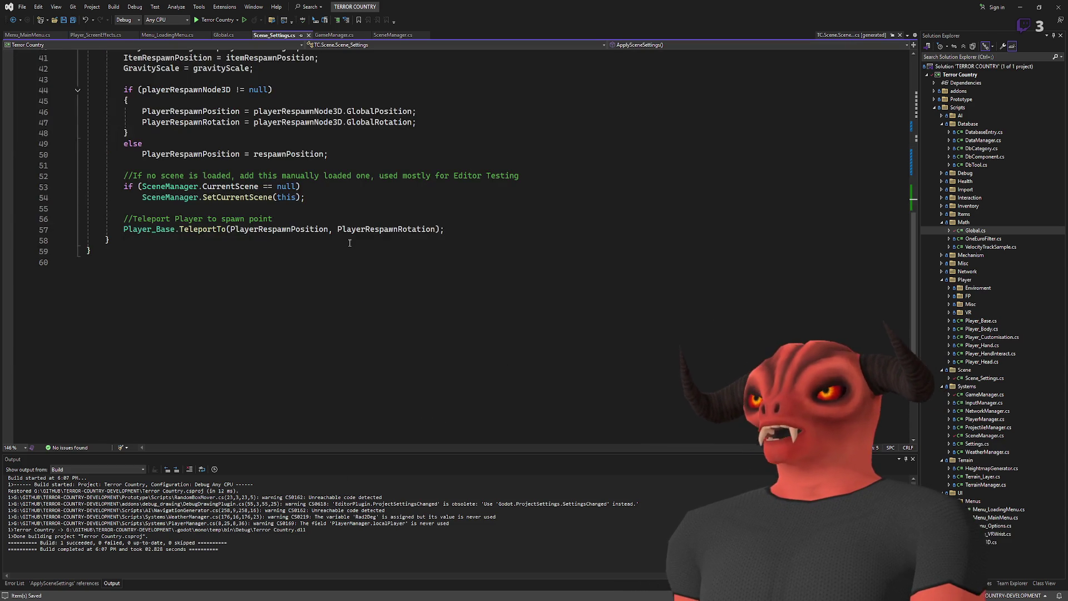
scroll(349, 242, "up", 8)
scroll(349, 243, "up", 5)
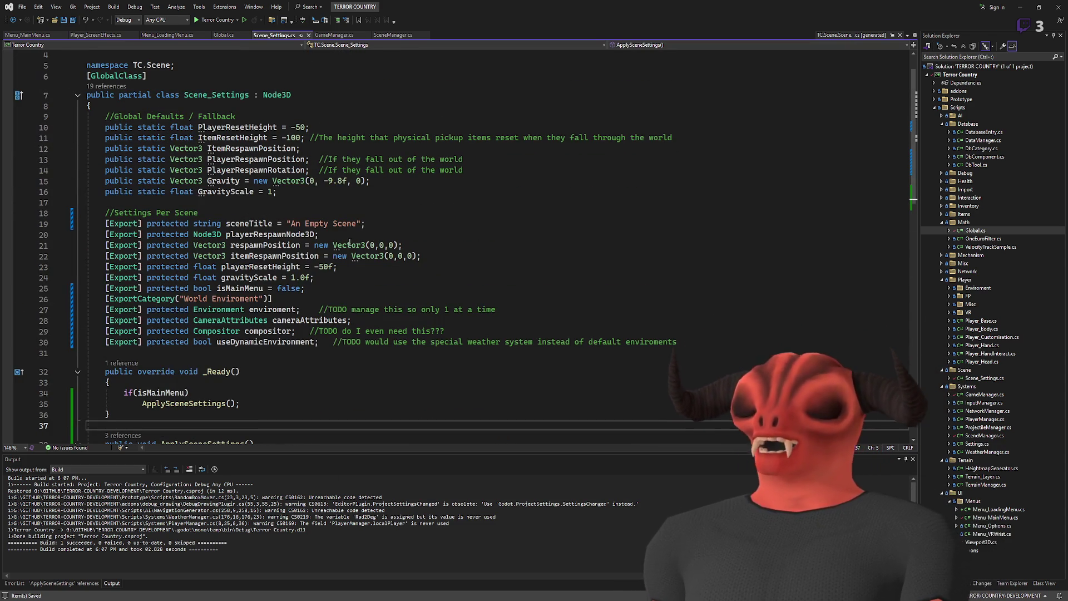
left_click(172, 202)
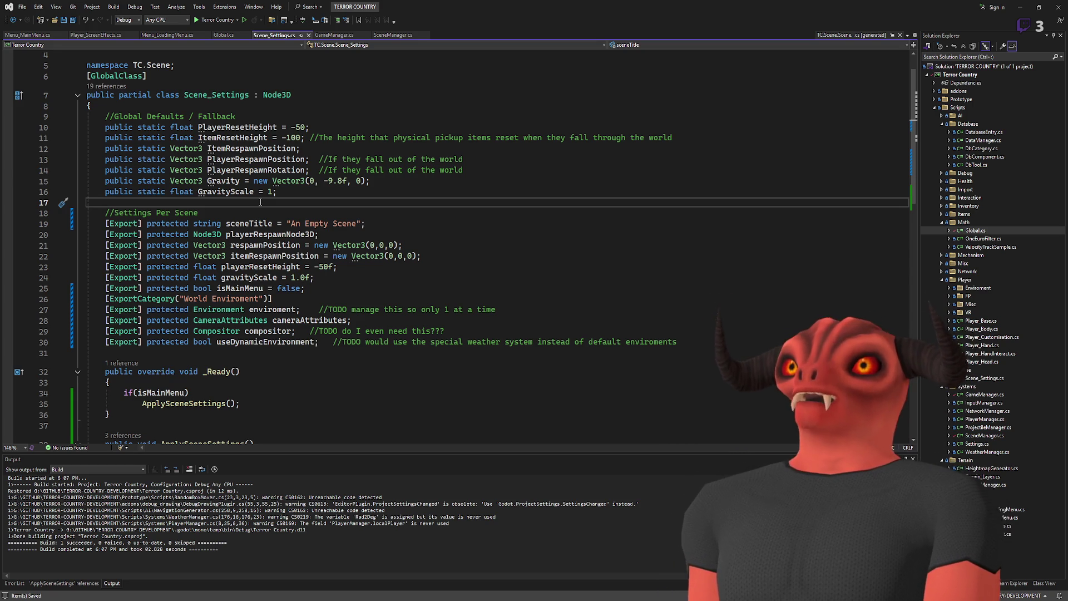
scroll(262, 202, "down", 6)
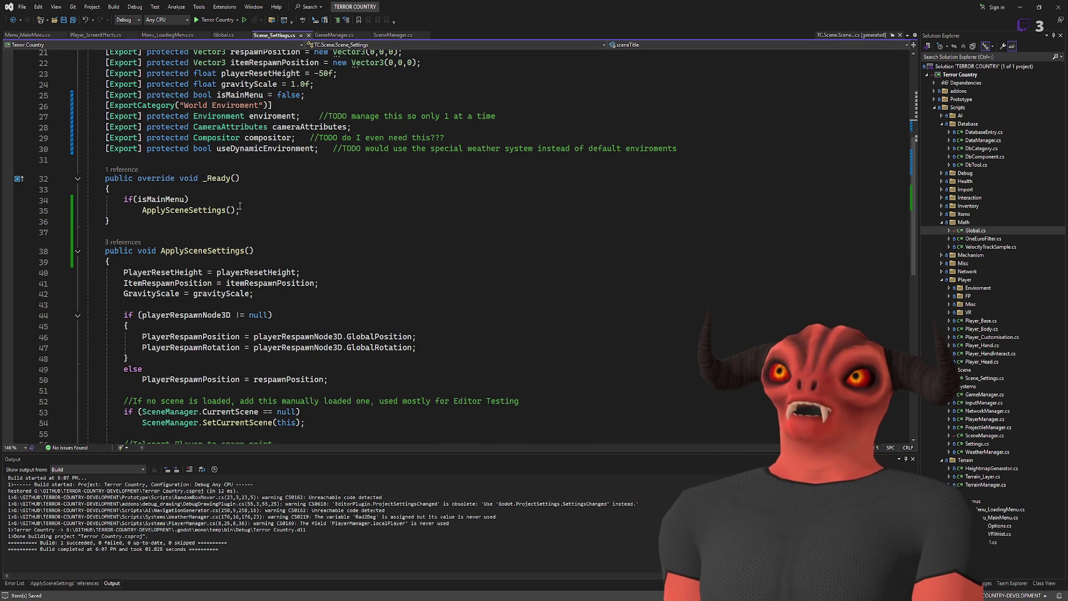
left_click(241, 229)
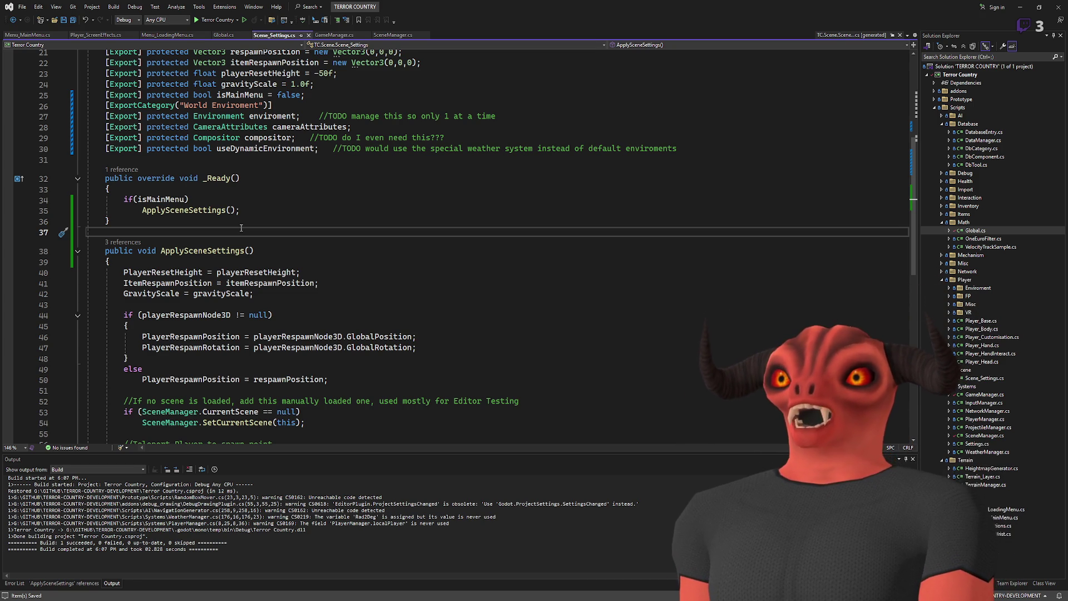
scroll(274, 152, "up", 5)
left_click(262, 170)
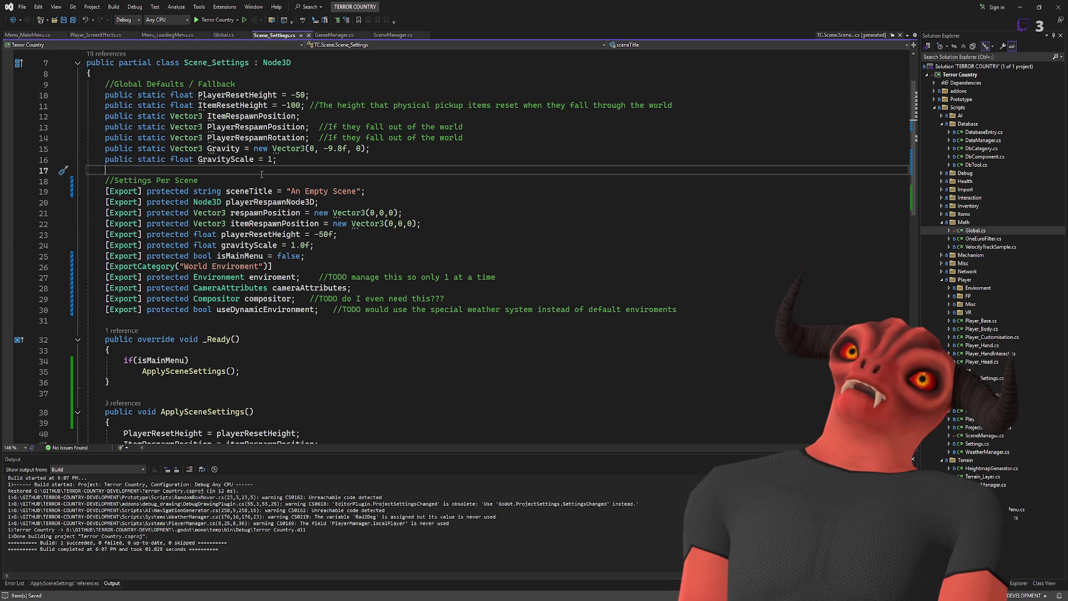
scroll(328, 153, "down", 7)
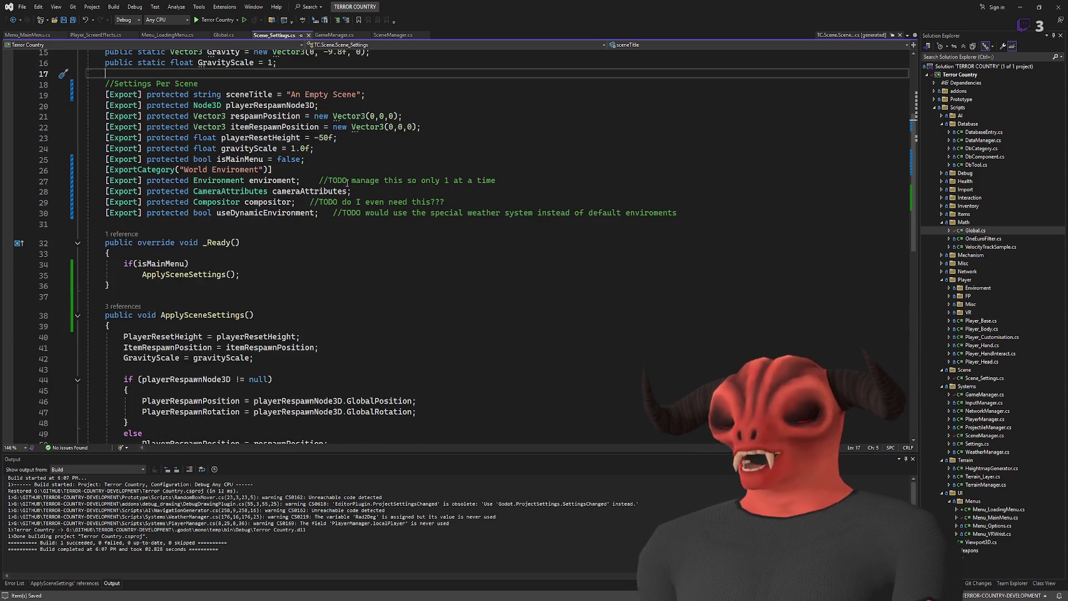
scroll(341, 208, "up", 2)
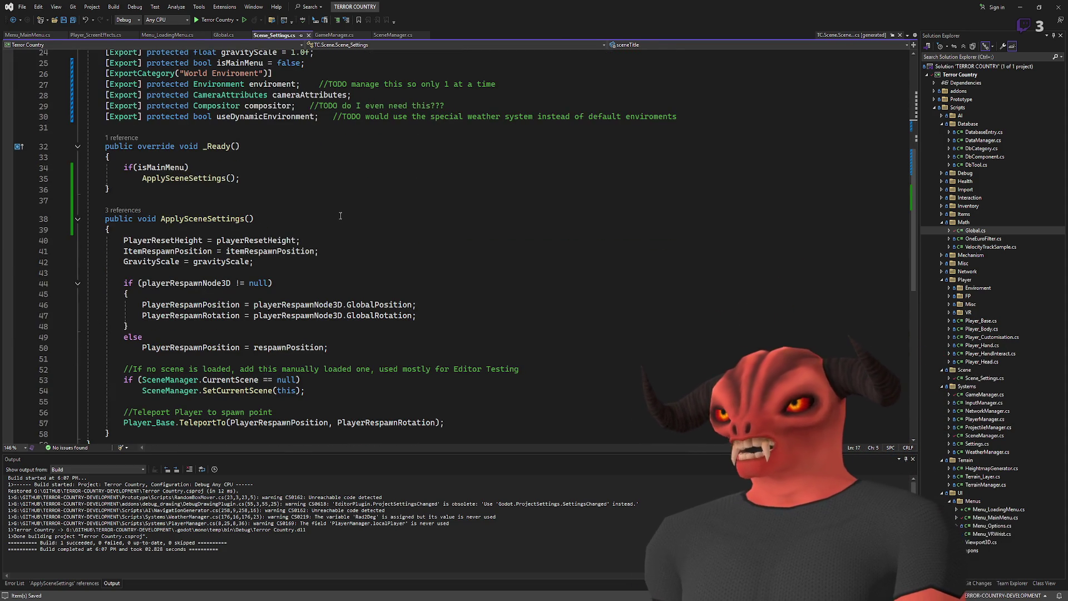
scroll(340, 221, "down", 3)
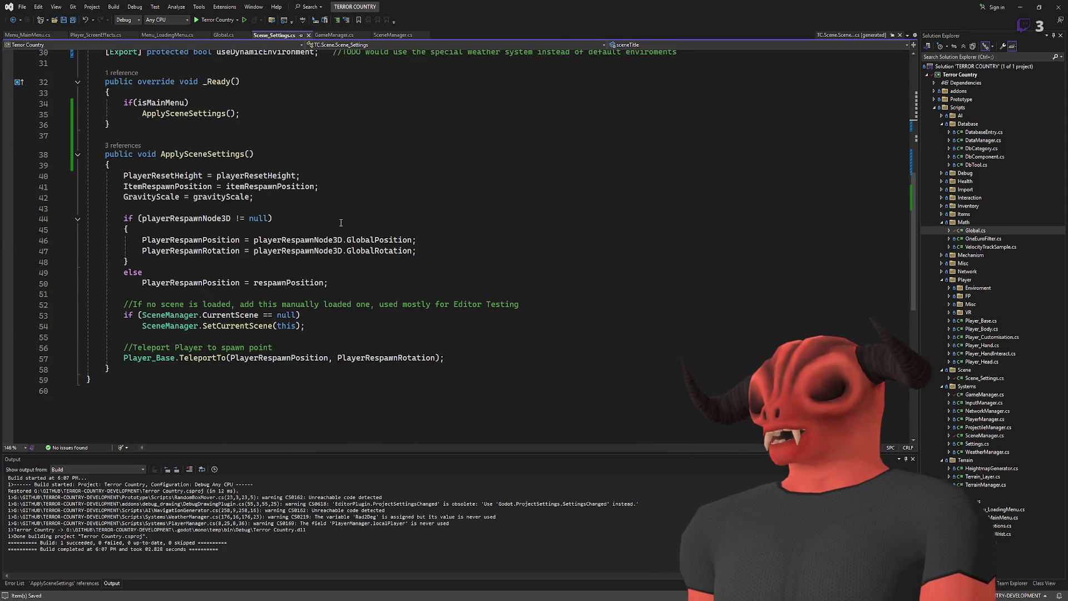